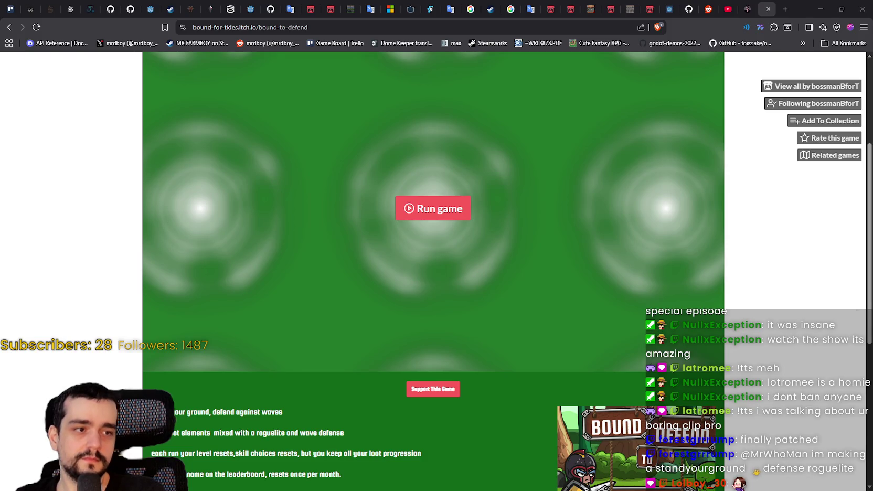
# - Start the Bound to Defend beta from its itch.io page so the Pure Pixel Games splash loads
pyautogui.scroll(-1, 325, 283)
pyautogui.scroll(3, 317, 281)
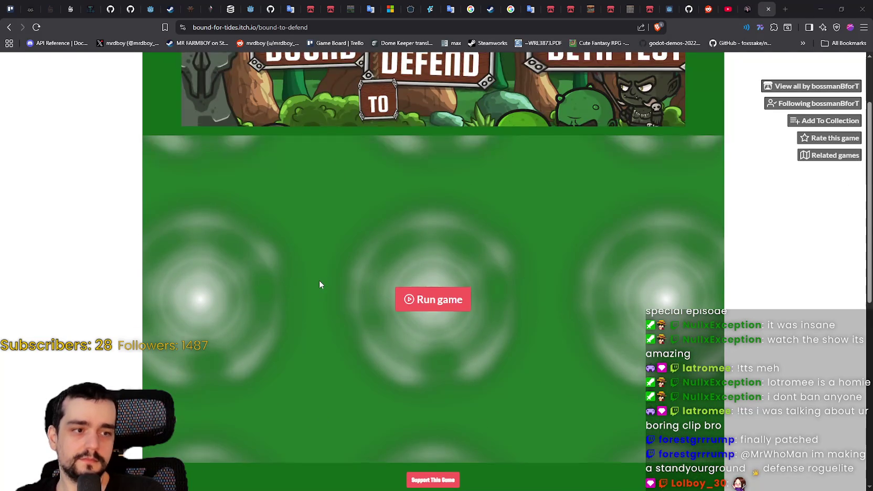
pyautogui.scroll(-2, 319, 284)
pyautogui.scroll(1, 318, 283)
pyautogui.scroll(-1, 318, 282)
pyautogui.scroll(2, 323, 278)
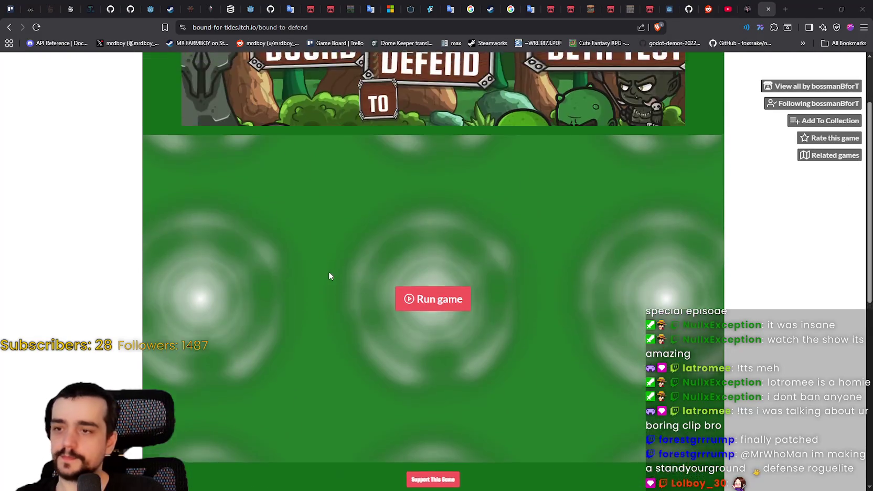
pyautogui.scroll(-6, 329, 275)
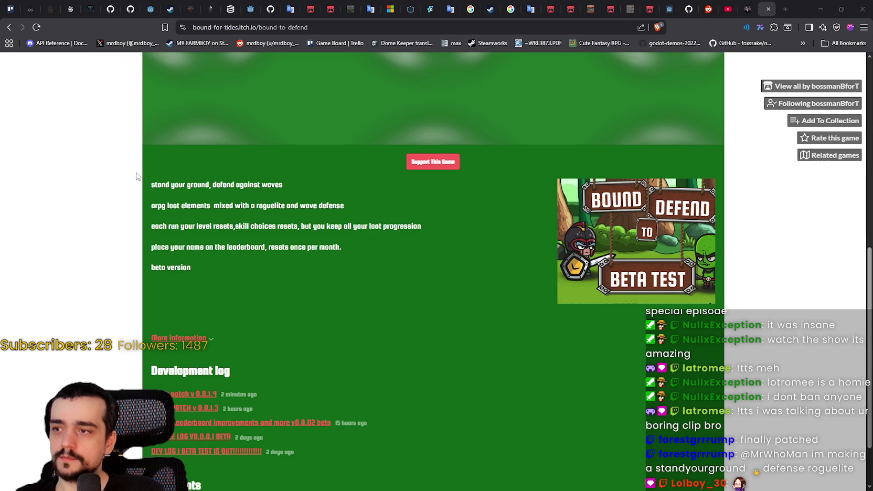
pyautogui.scroll(5, 417, 294)
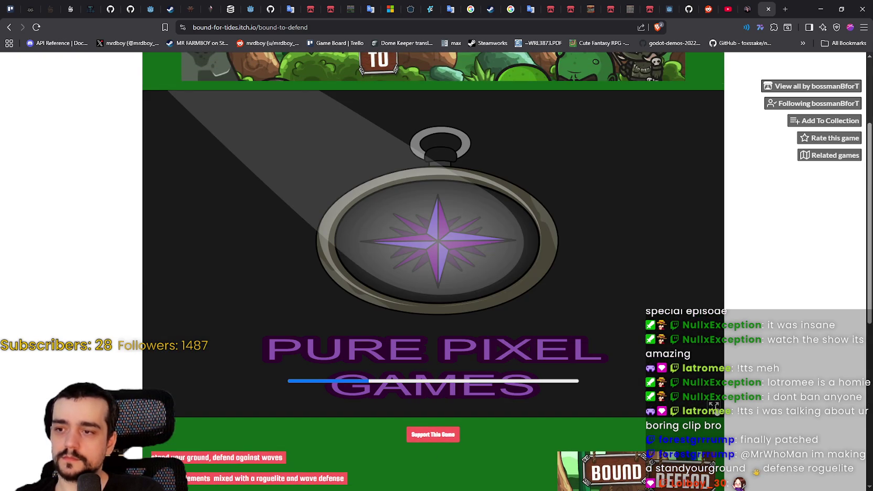
pyautogui.click(713, 405)
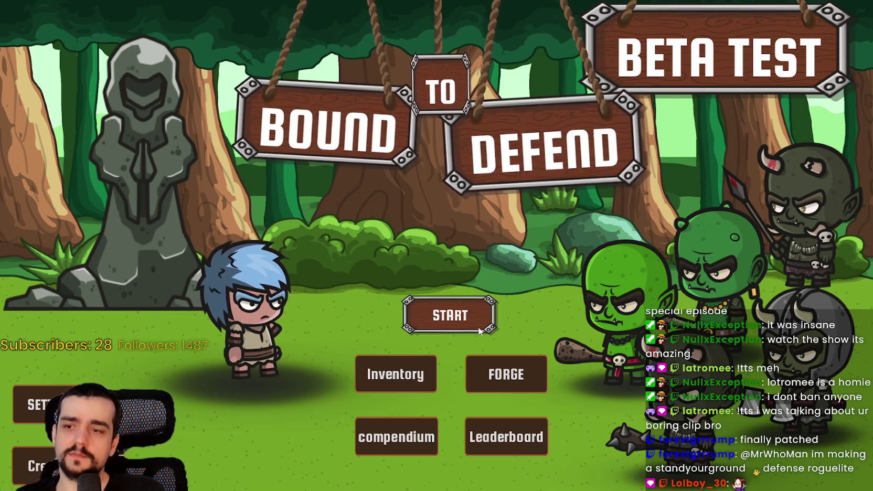
pyautogui.click(62, 392)
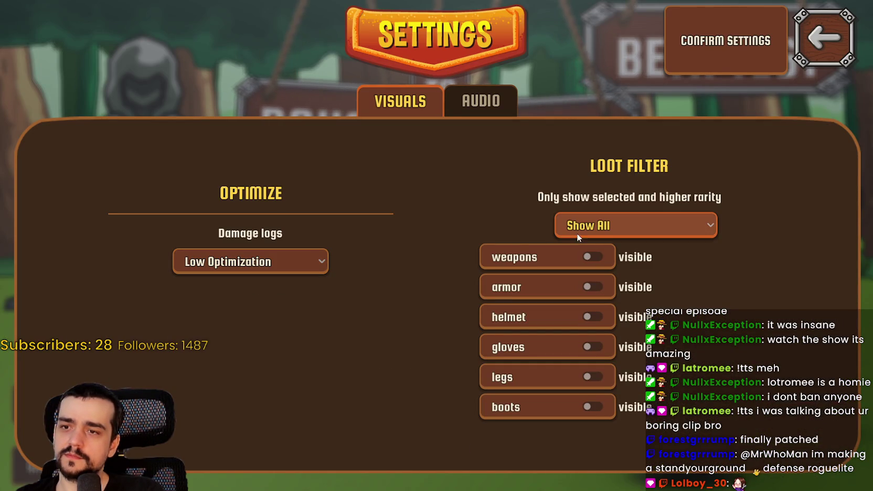
pyautogui.click(481, 110)
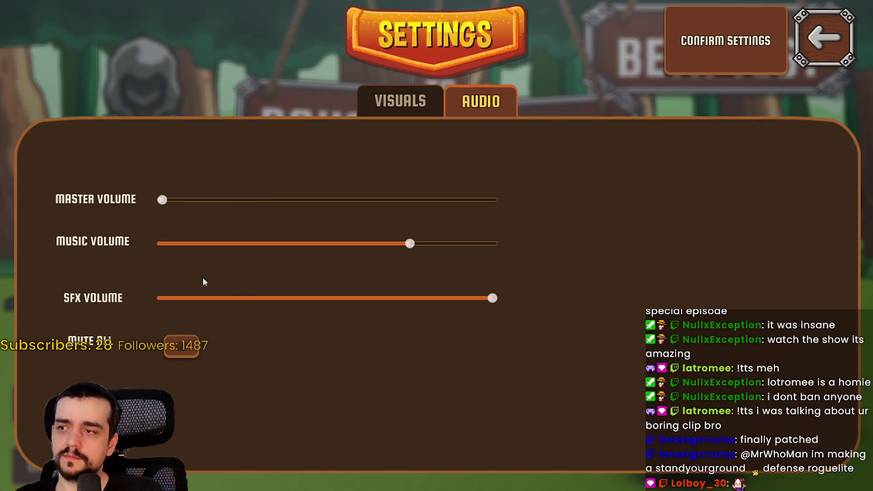
pyautogui.click(759, 41)
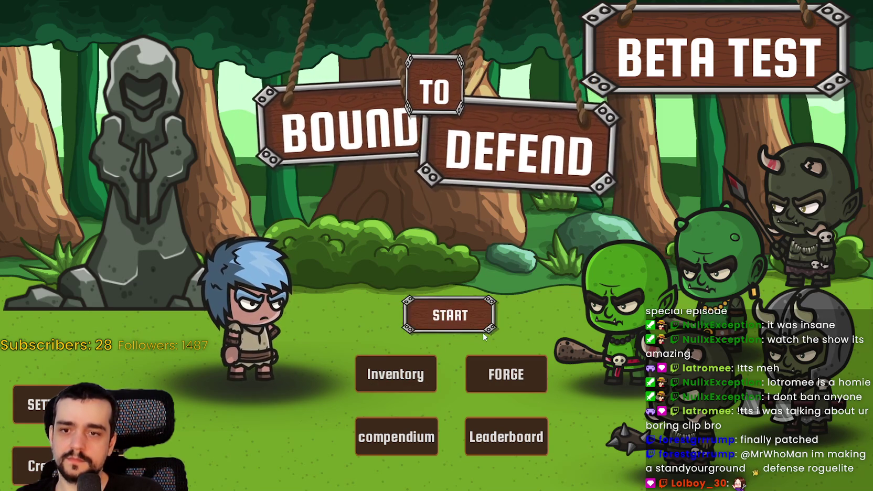
pyautogui.click(435, 325)
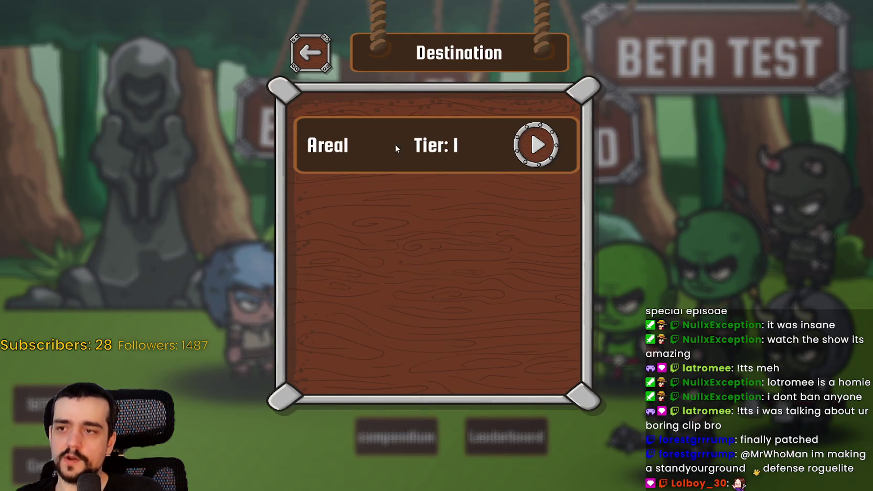
pyautogui.click(536, 145)
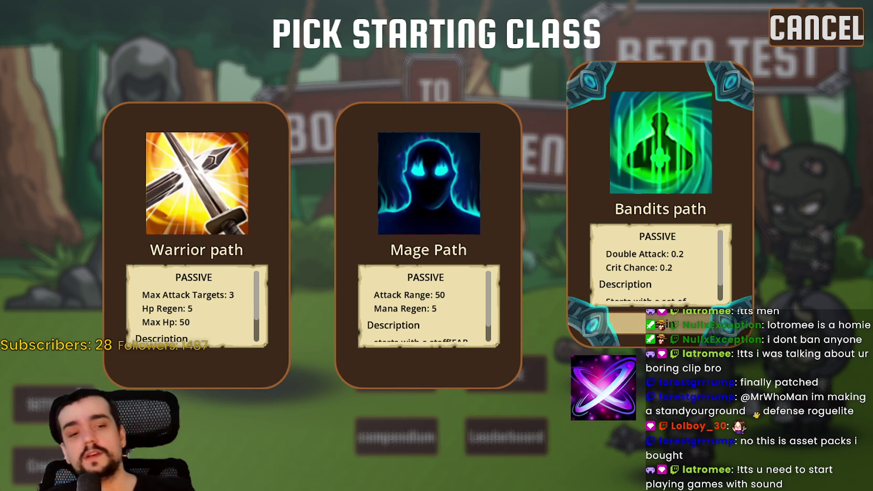
pyautogui.press('Escape')
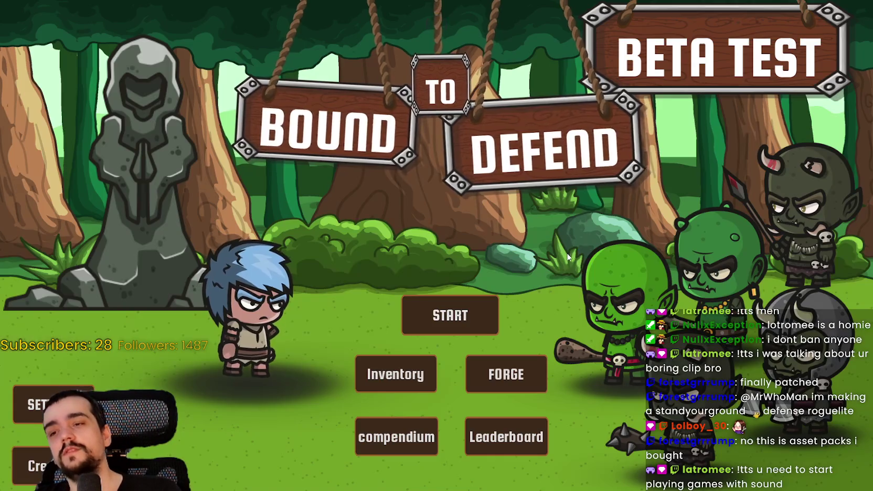
# - Leave full screen, switch to the Google Translate tab and minimize that browser window
pyautogui.press('Escape')
pyautogui.click(563, 28)
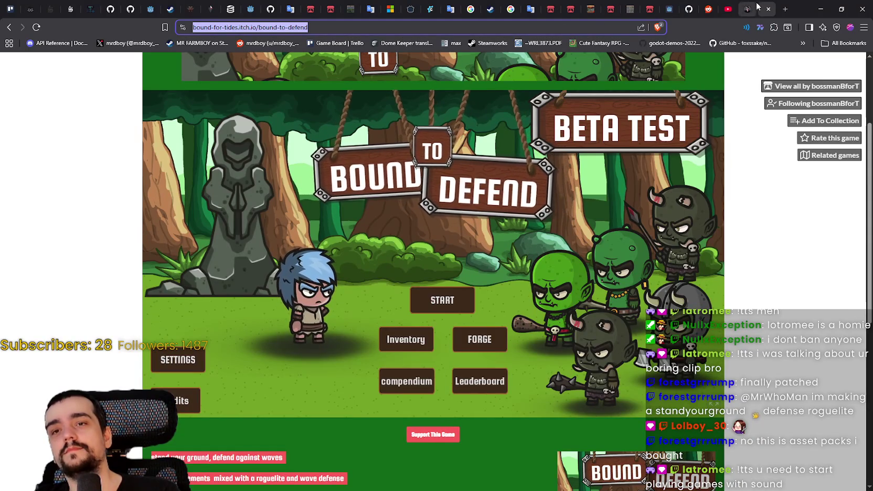
pyautogui.hotkey('ctrl', 'Tab')
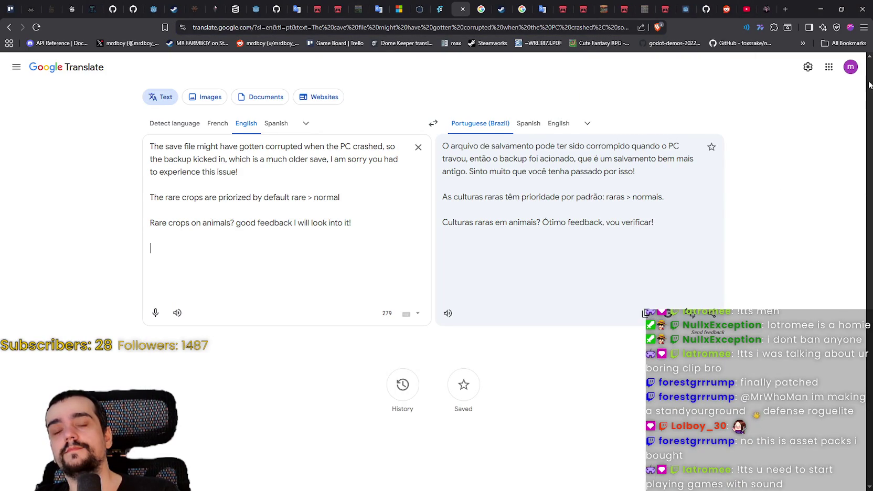
pyautogui.click(818, 9)
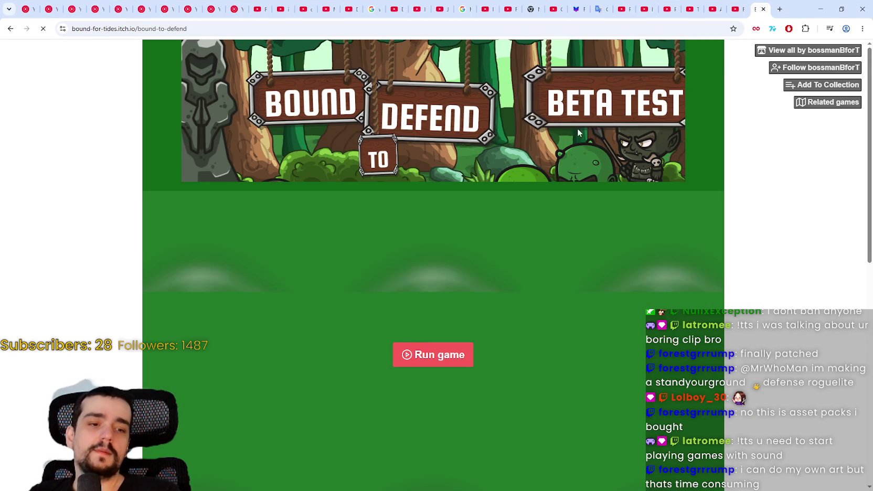
# - Relaunch the Bound to Defend beta in its page frame and play it full screen
pyautogui.scroll(-3, 425, 285)
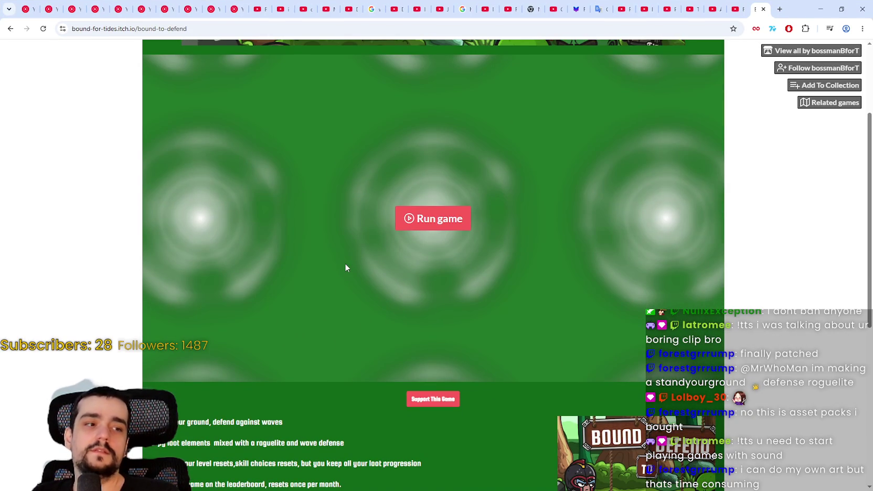
pyautogui.scroll(1, 340, 284)
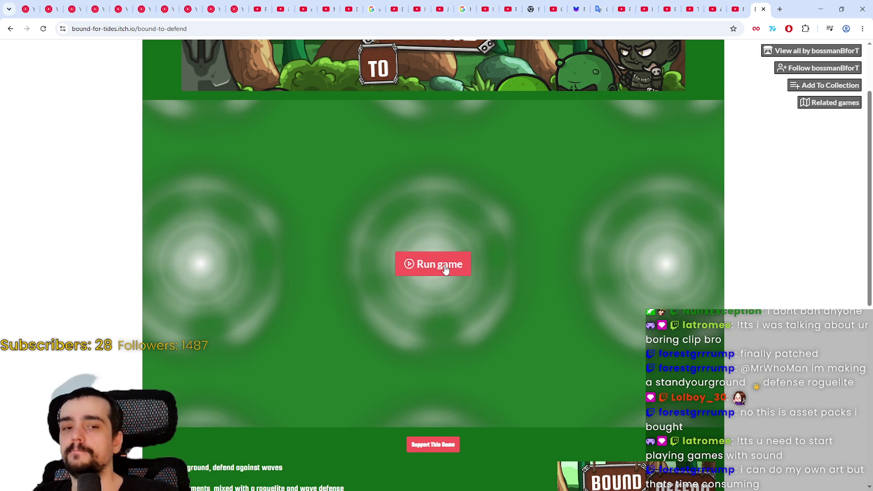
pyautogui.click(443, 270)
pyautogui.click(714, 418)
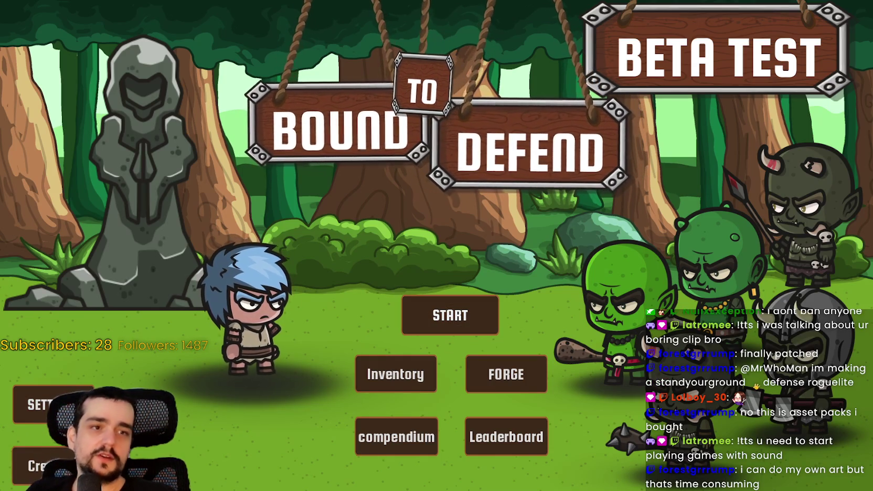
# - Begin a new run on Areal Tier I using the Warrior path
pyautogui.click(436, 316)
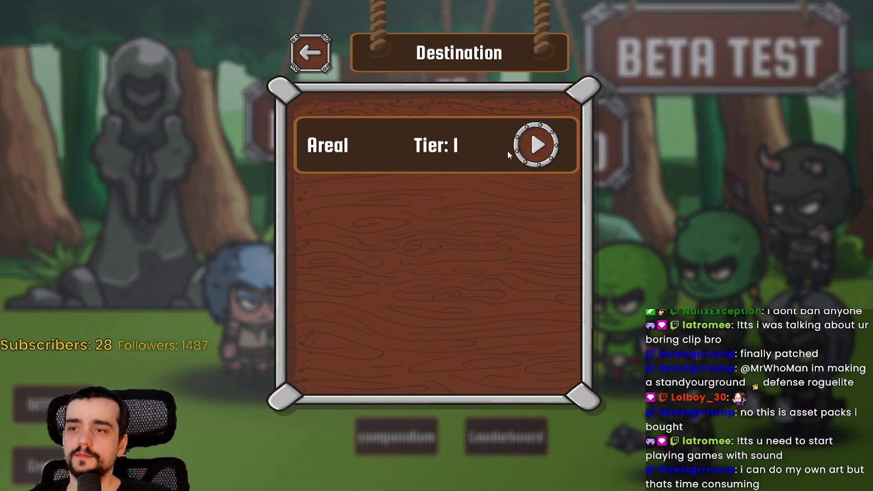
pyautogui.click(536, 144)
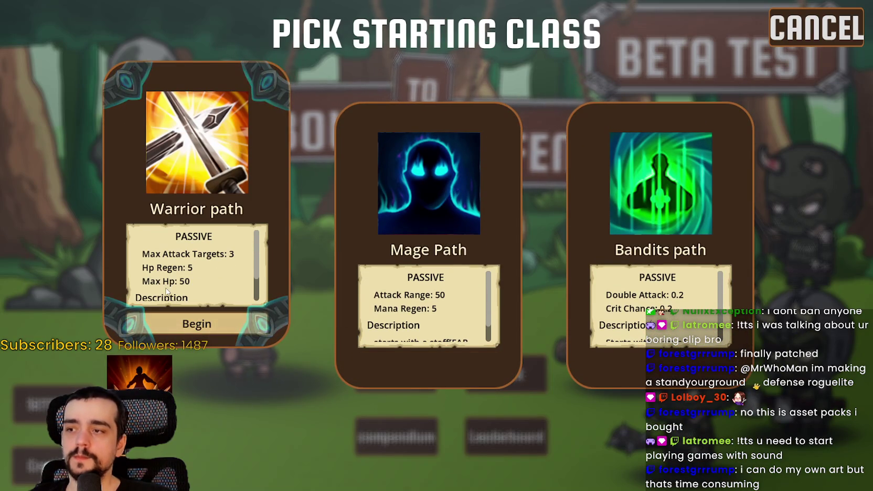
pyautogui.scroll(-1, 181, 256)
pyautogui.scroll(-1, 181, 255)
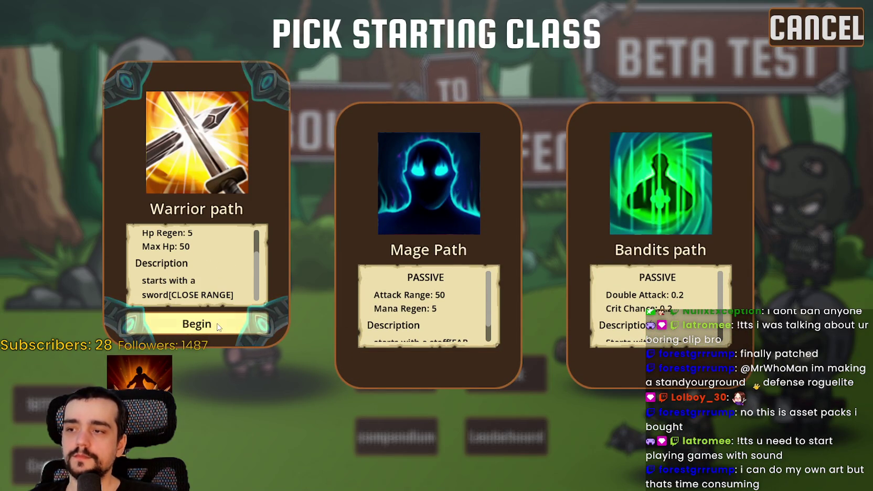
pyautogui.scroll(-1, 425, 309)
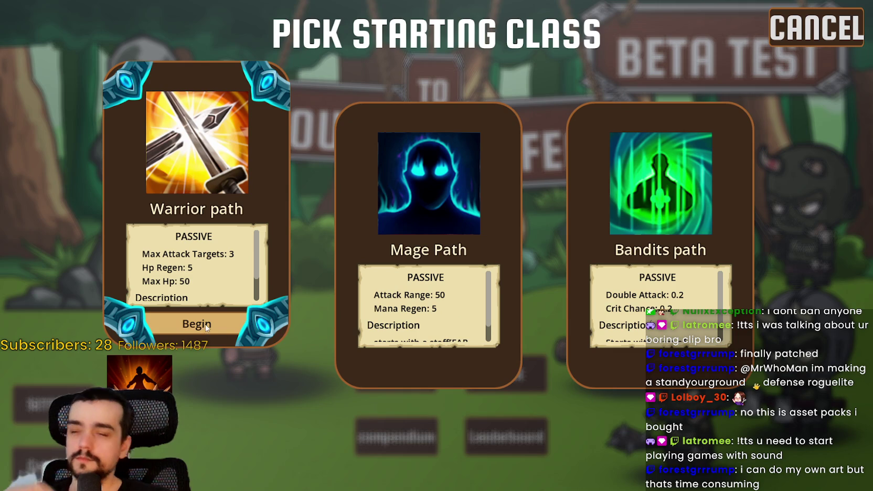
pyautogui.click(203, 334)
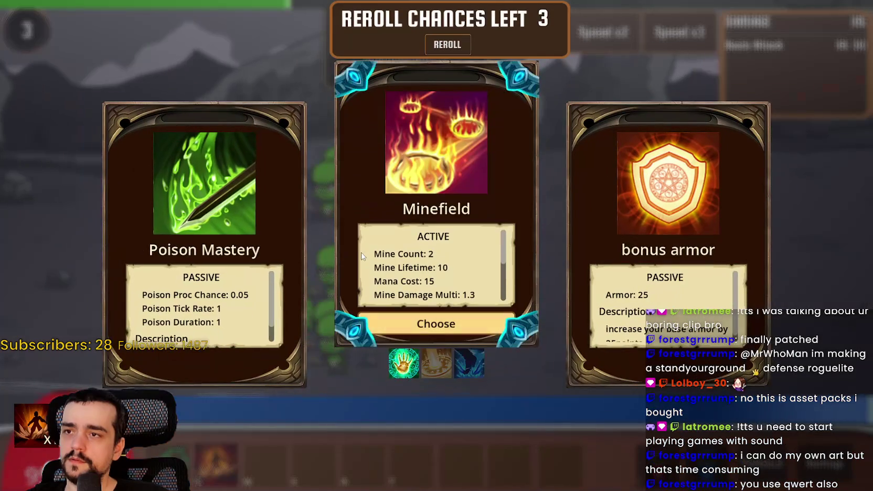
# - Reroll the offered level-up cards for a fresh set of upgrades
pyautogui.moveTo(167, 261)
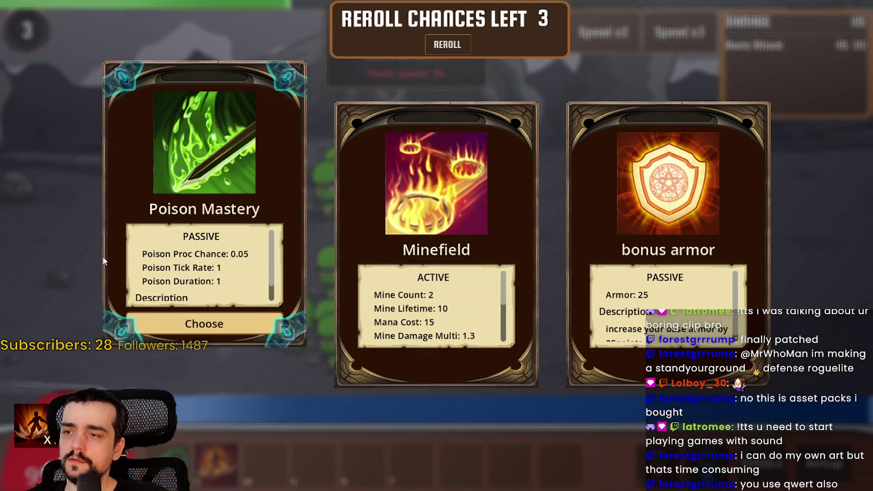
pyautogui.moveTo(525, 308)
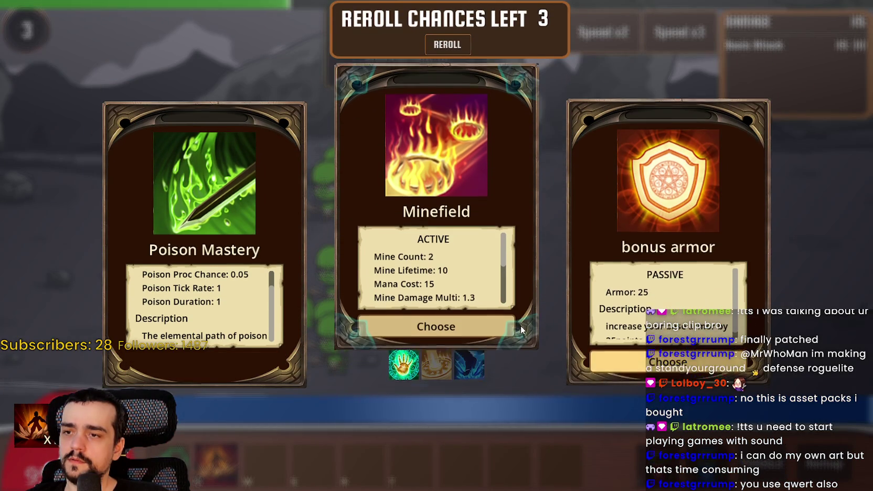
pyautogui.scroll(-1, 666, 283)
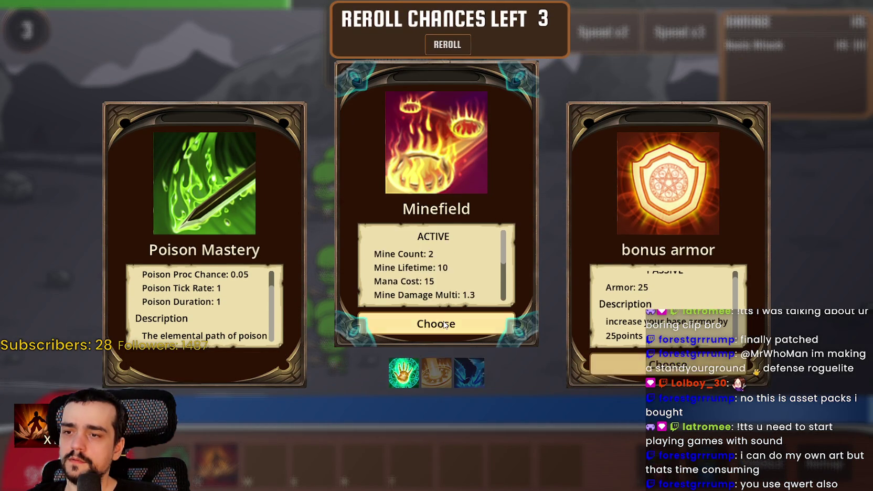
pyautogui.scroll(-3, 450, 299)
pyautogui.scroll(3, 450, 297)
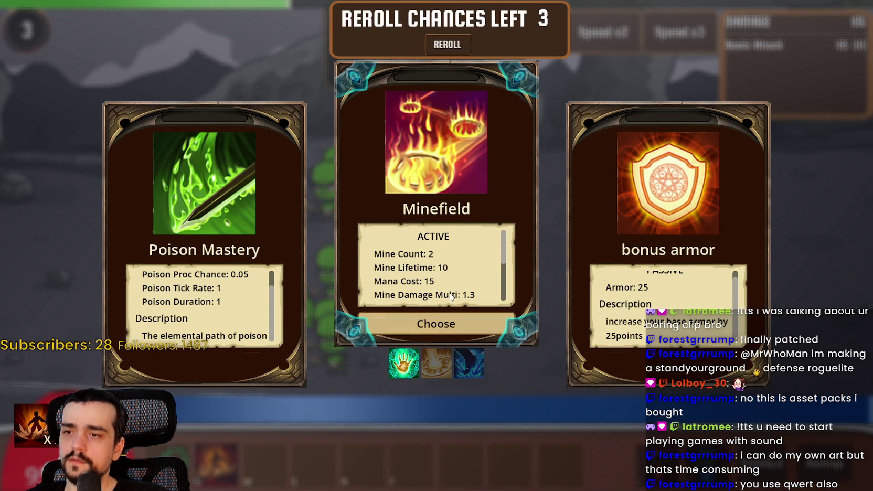
pyautogui.scroll(-3, 450, 294)
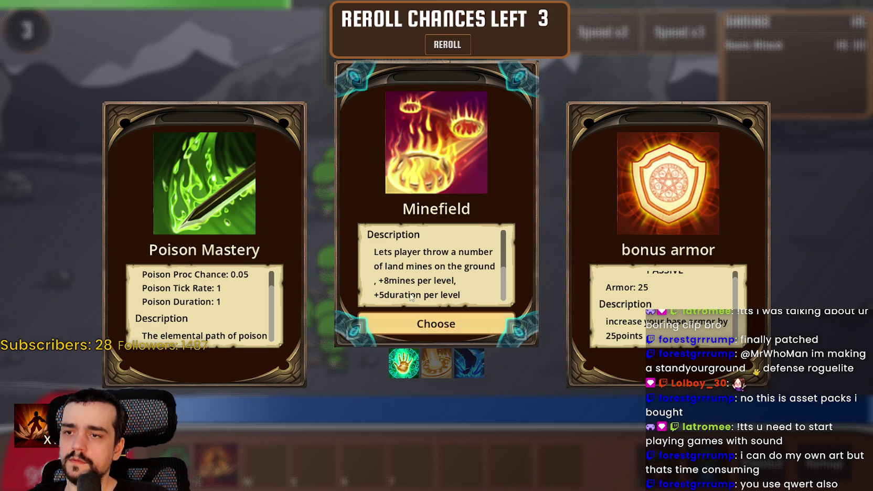
pyautogui.scroll(3, 484, 290)
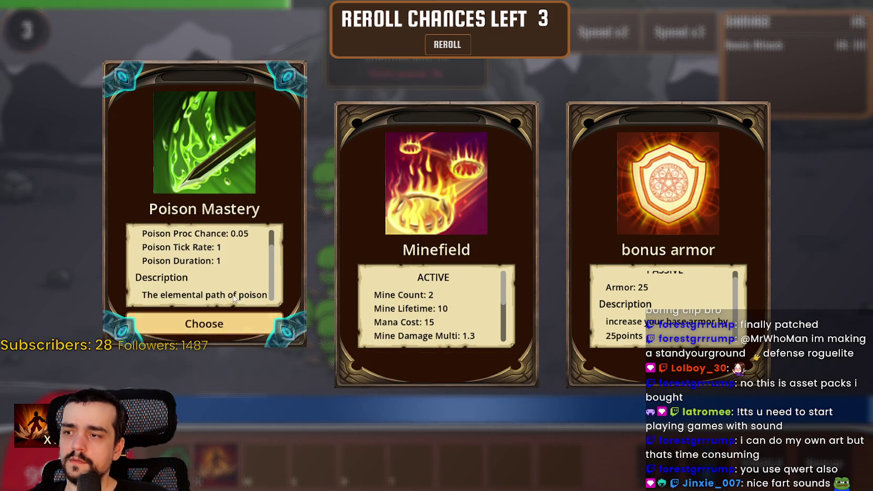
pyautogui.click(247, 287)
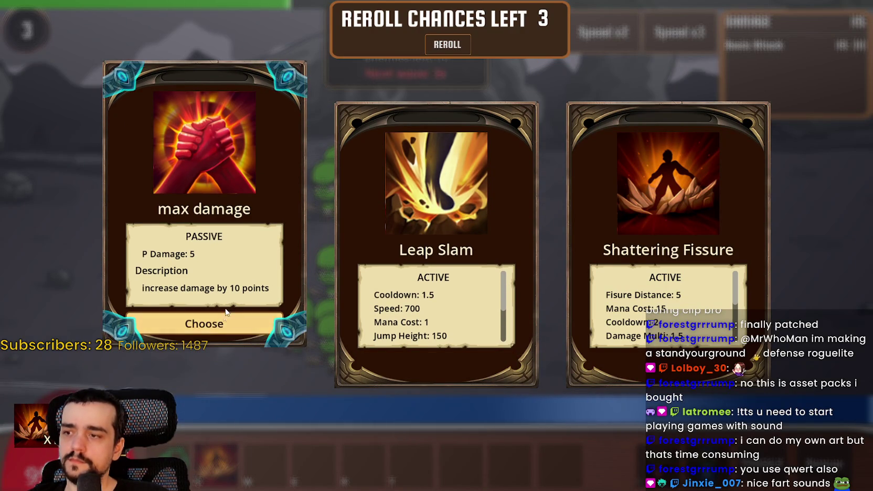
# - Take the max damage upgrade, then the attack range upgrade at the next level-up
pyautogui.scroll(-4, 595, 300)
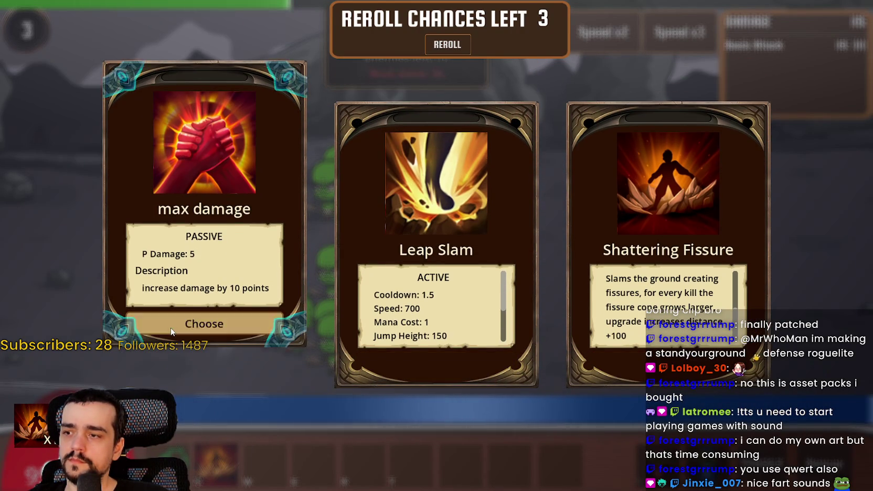
pyautogui.click(174, 326)
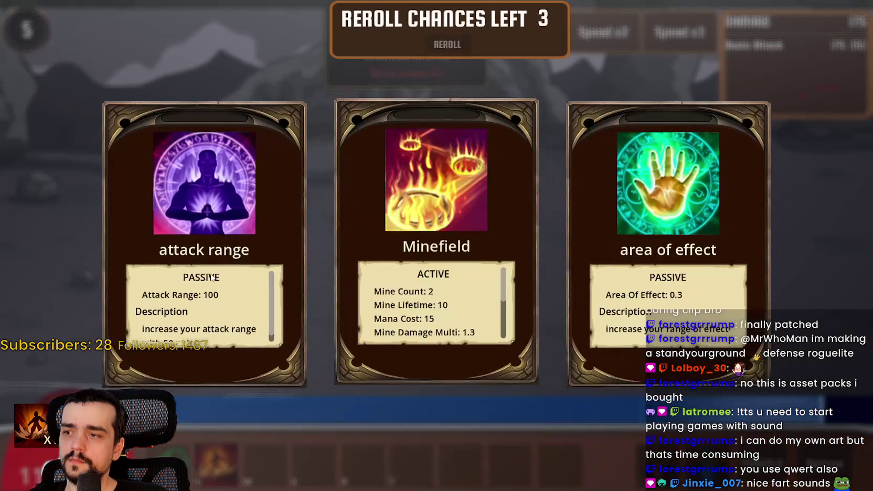
pyautogui.scroll(-2, 158, 336)
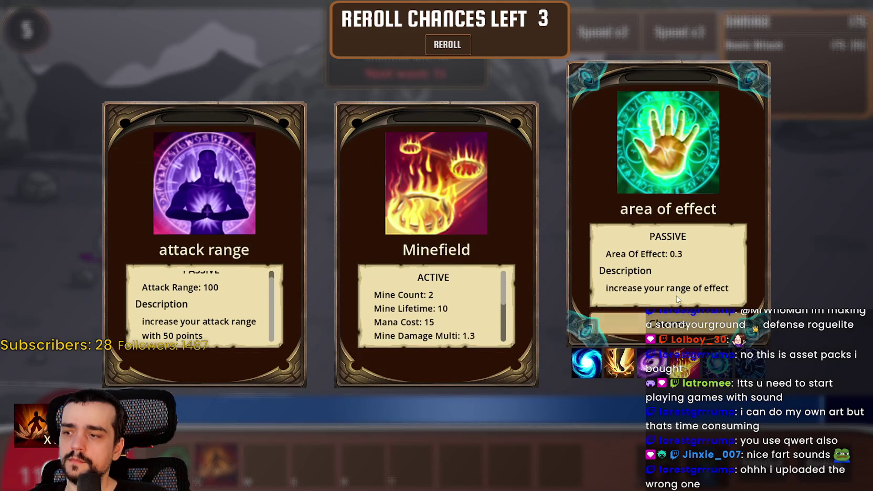
pyautogui.click(213, 321)
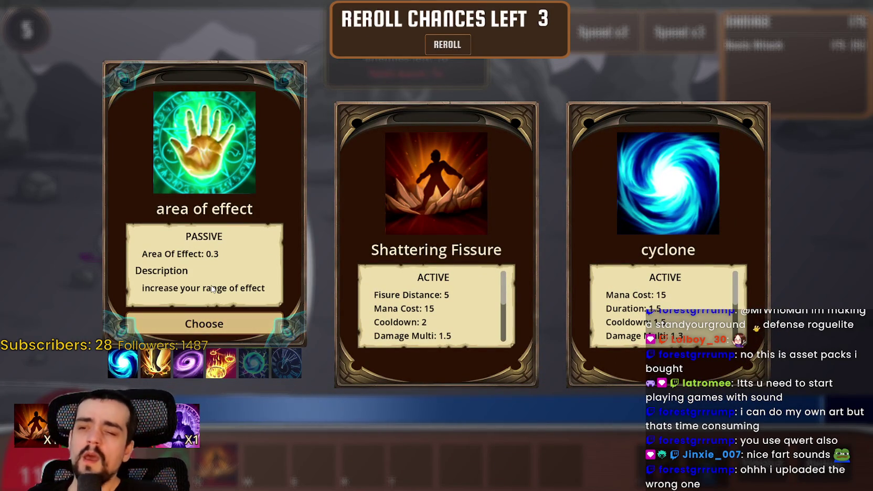
# - Take the cyclone ability from the level-up cards
pyautogui.scroll(-4, 455, 289)
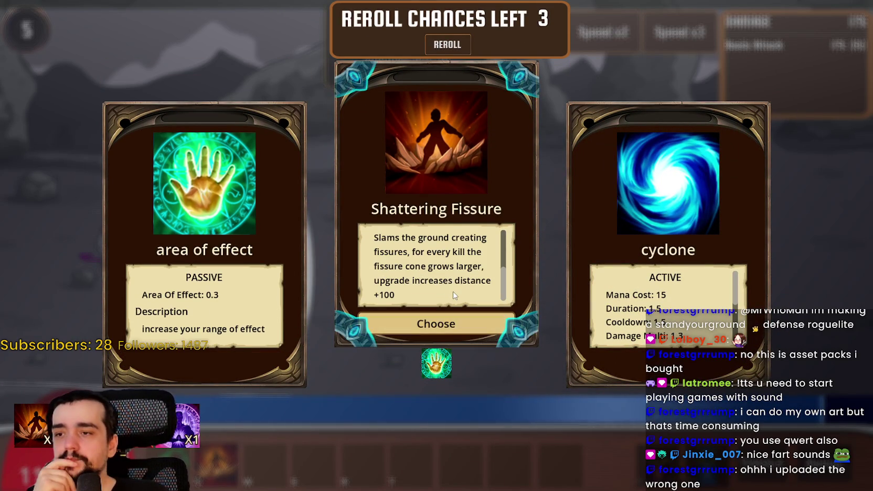
pyautogui.scroll(-1, 454, 294)
pyautogui.scroll(-4, 667, 292)
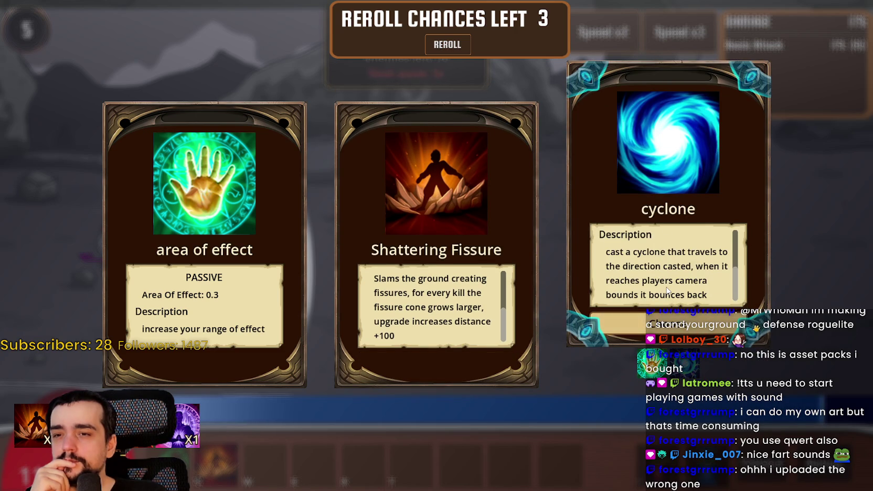
pyautogui.scroll(4, 667, 292)
pyautogui.scroll(-4, 667, 291)
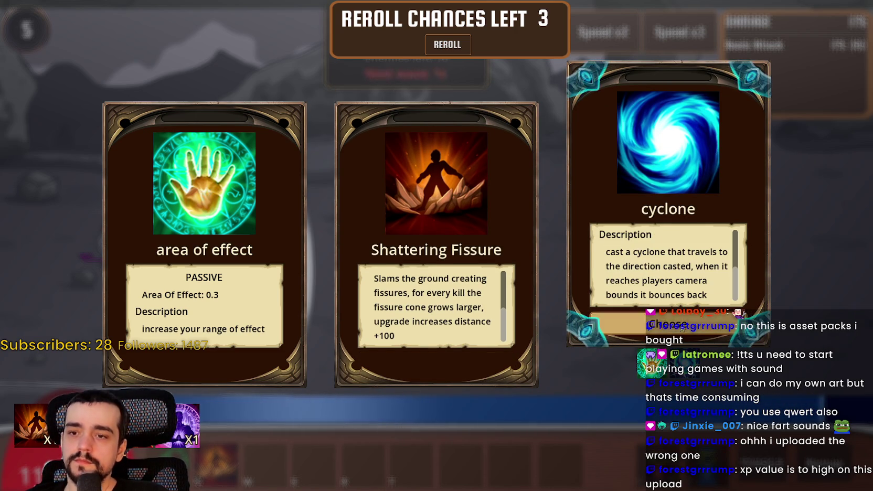
pyautogui.click(681, 328)
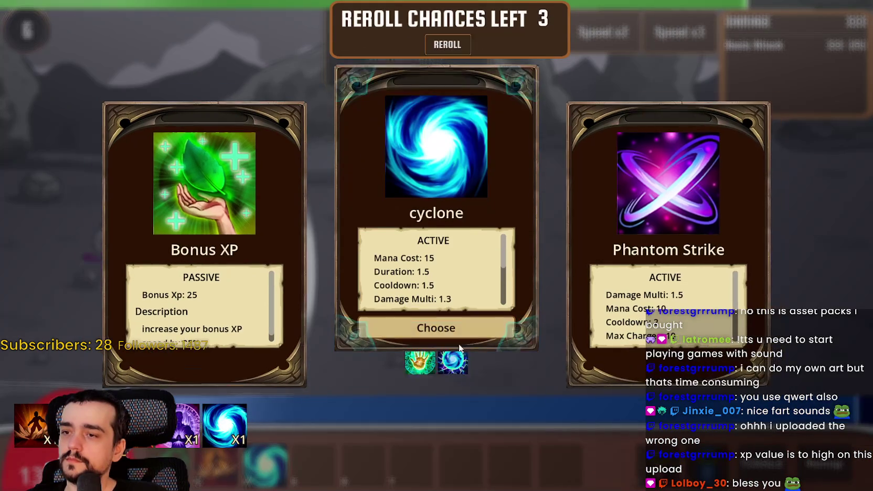
# - Add Bonus XP and MAX HP, then pick one more card to resume wave 3
pyautogui.scroll(-2, 449, 286)
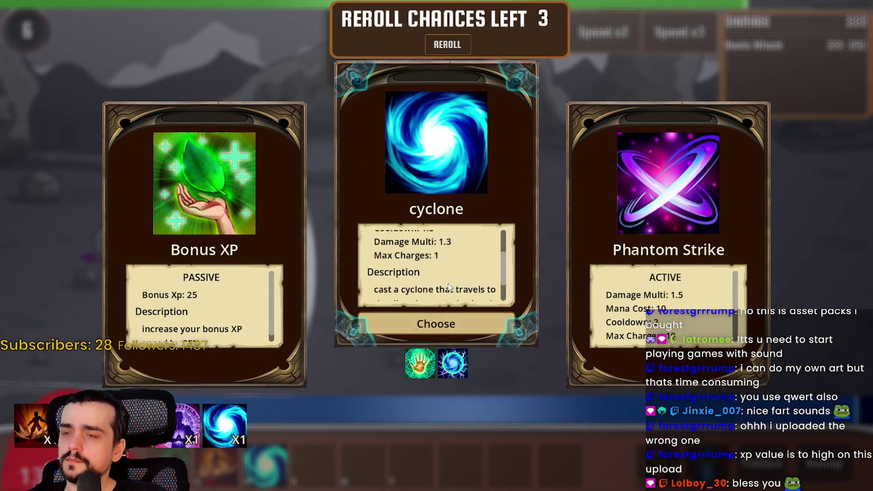
pyautogui.scroll(-2, 448, 287)
pyautogui.scroll(-1, 204, 315)
pyautogui.click(205, 321)
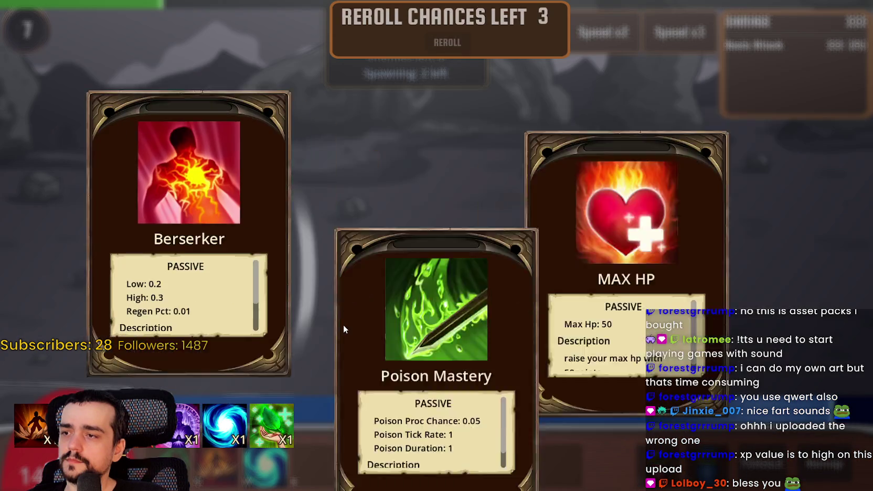
pyautogui.scroll(-2, 219, 314)
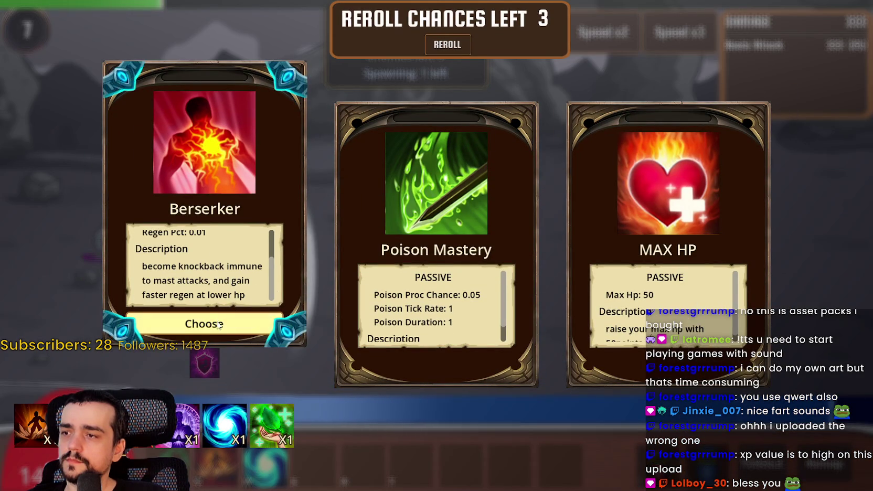
pyautogui.scroll(-1, 684, 284)
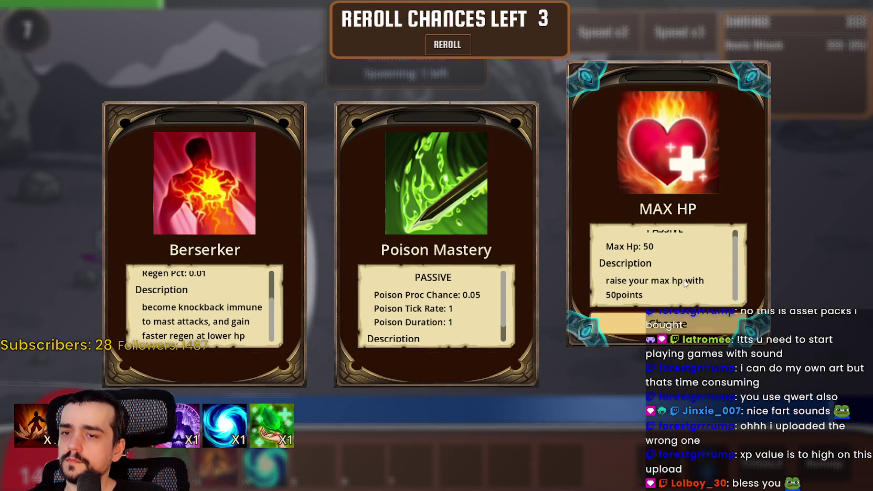
pyautogui.click(659, 321)
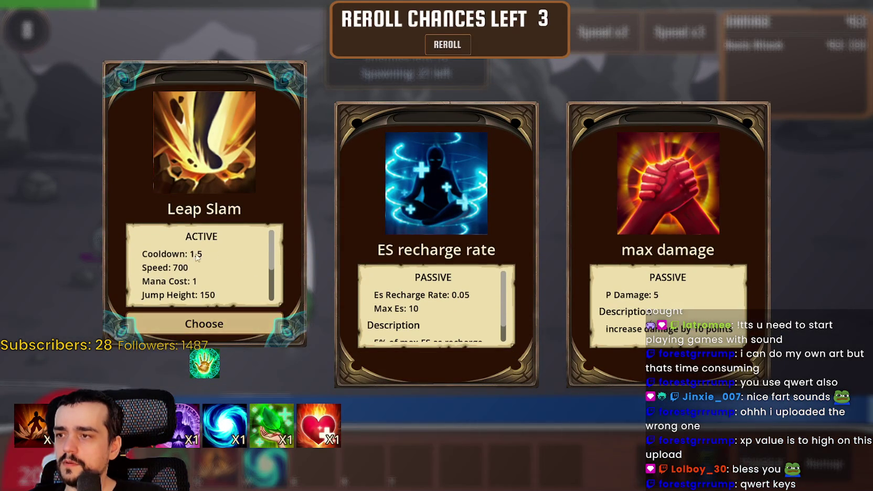
pyautogui.click(668, 322)
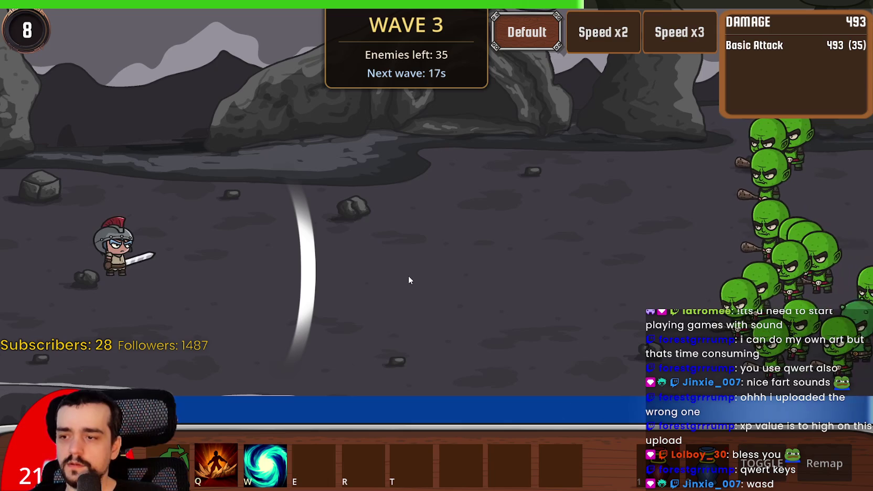
# - Cast Q and W abilities, including cyclone, at the advancing goblins
pyautogui.click(810, 464)
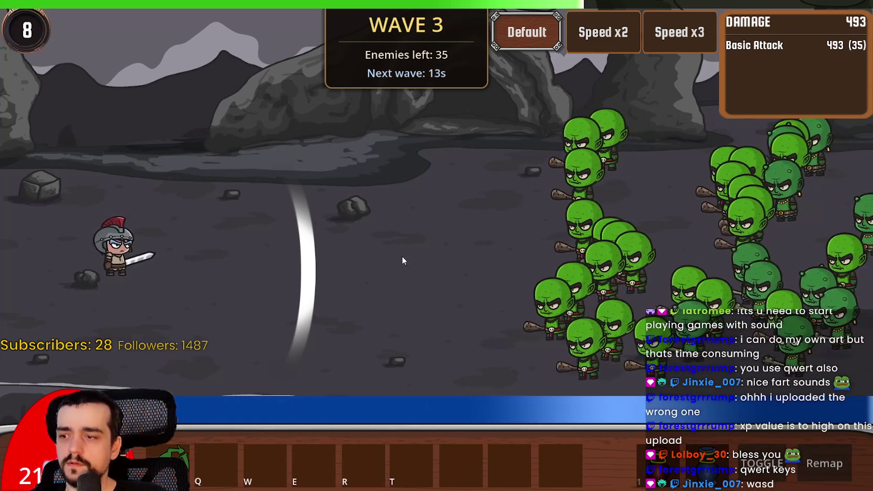
pyautogui.press('q')
pyautogui.press('w')
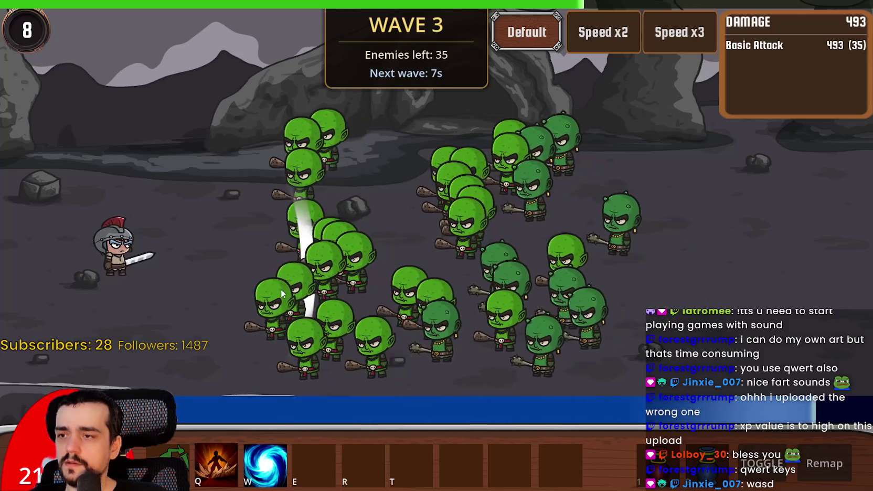
pyautogui.press('w')
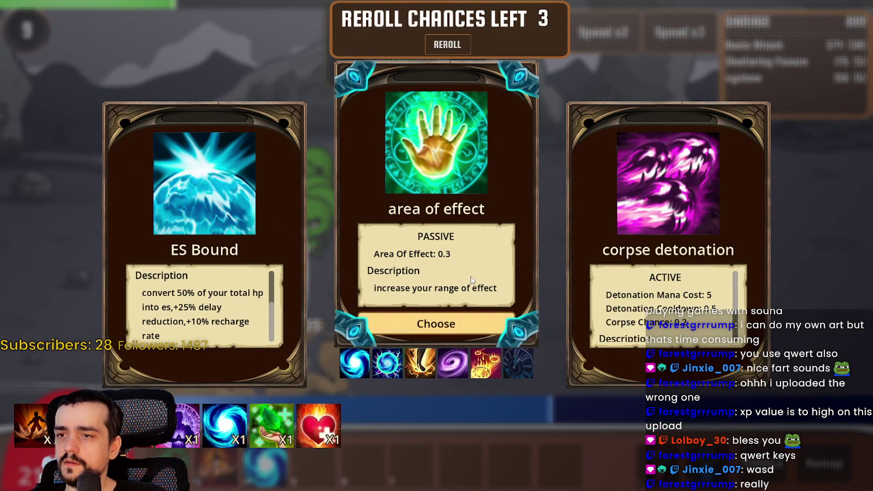
# - Take corpse detonation, another upgrade, corpse_potency_major_a and the Leap Slam ability
pyautogui.scroll(-2, 664, 265)
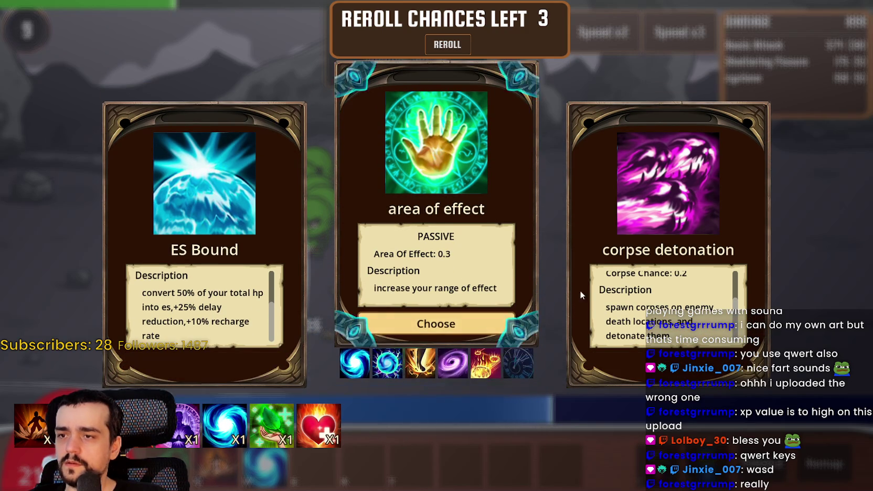
pyautogui.click(664, 330)
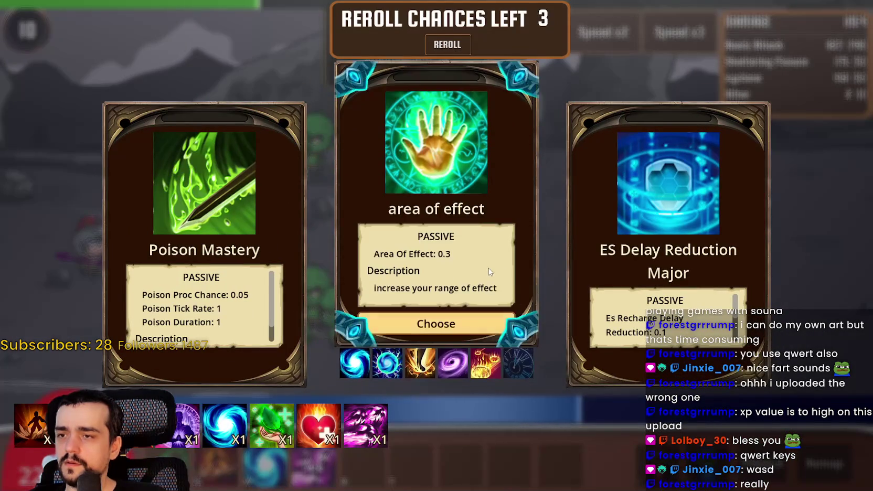
pyautogui.click(189, 322)
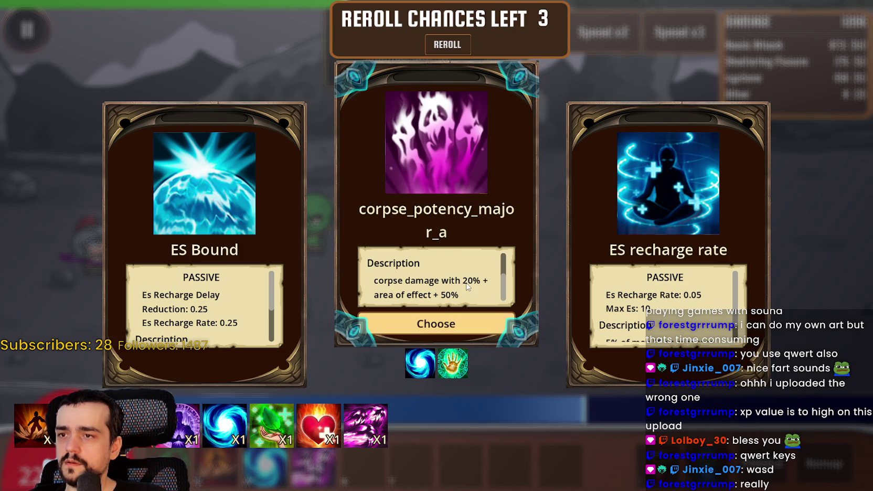
pyautogui.scroll(-2, 666, 304)
pyautogui.scroll(-2, 439, 291)
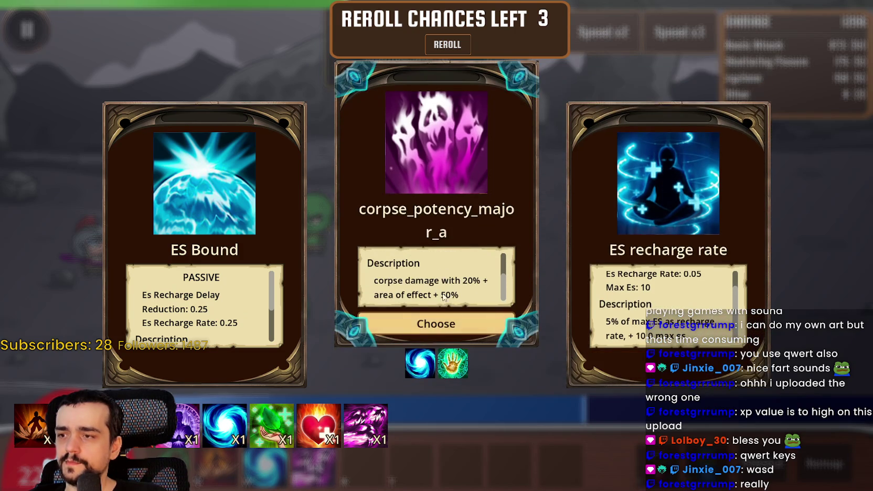
pyautogui.click(460, 328)
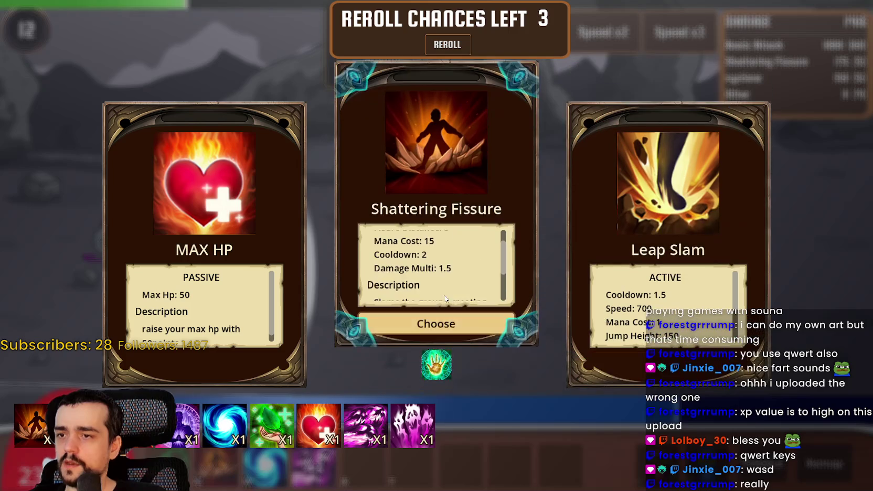
pyautogui.scroll(-1, 436, 307)
pyautogui.click(659, 330)
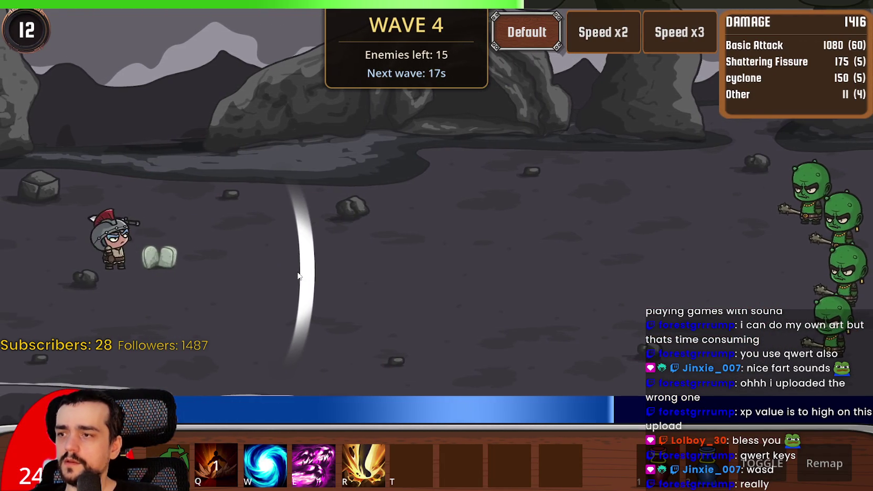
# - Fight wave 5 with Shattering Fissure, cyclone and corpse detonation, then take attack range
pyautogui.press('q')
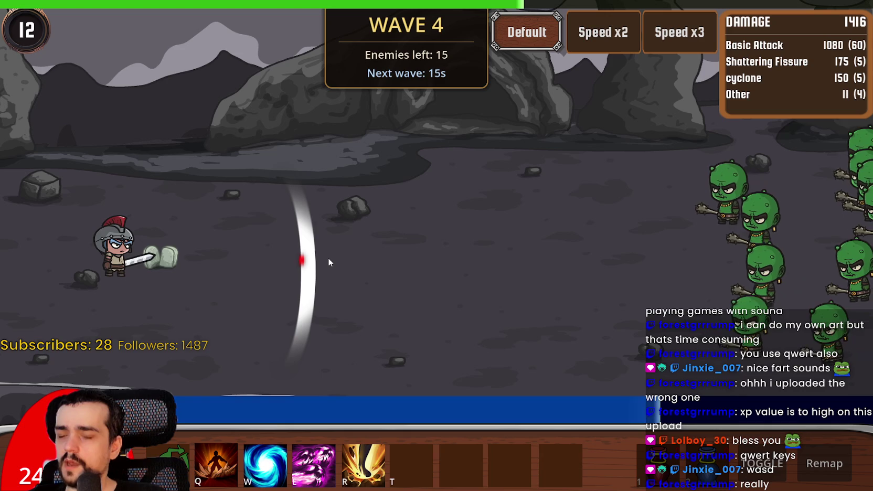
pyautogui.press('w')
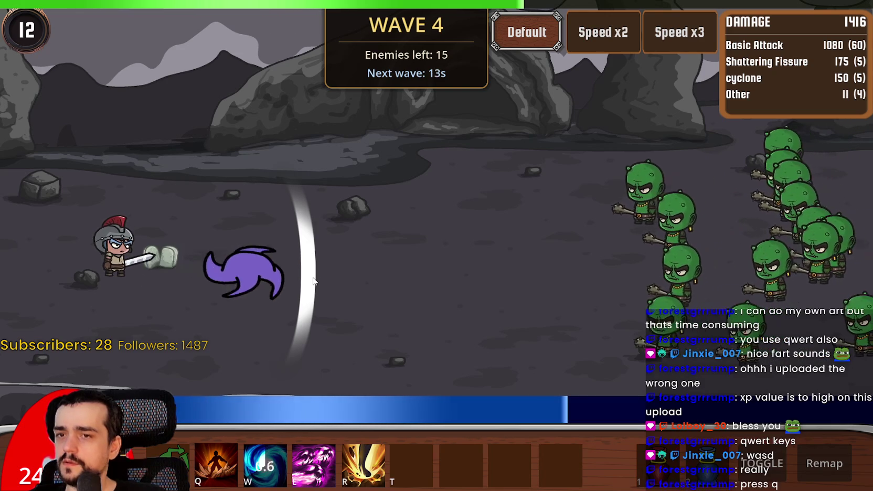
pyautogui.press('e')
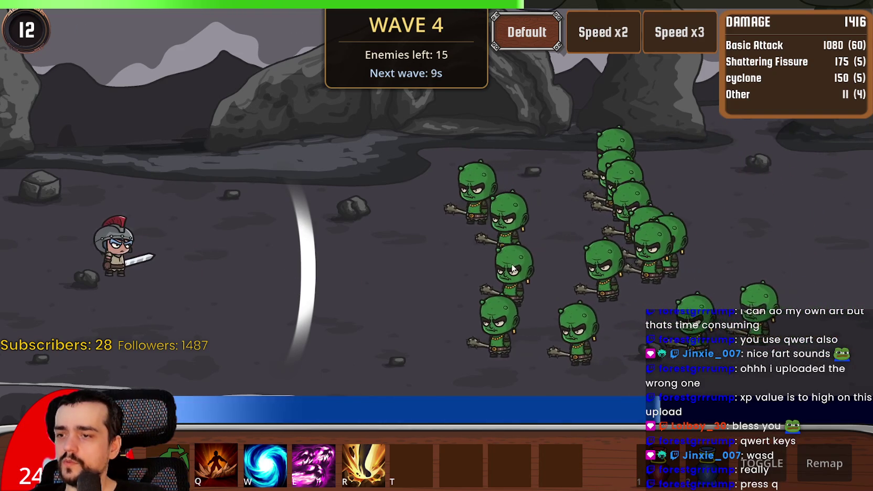
pyautogui.press('w')
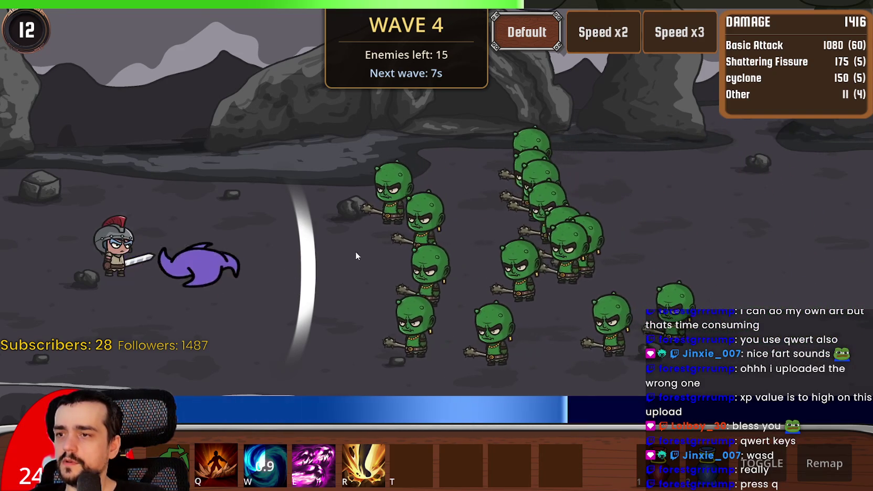
pyautogui.press('q')
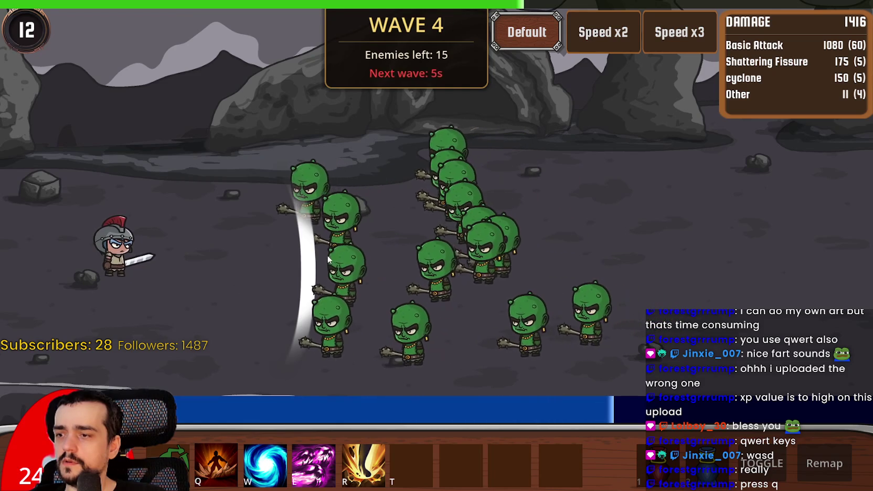
pyautogui.press('q')
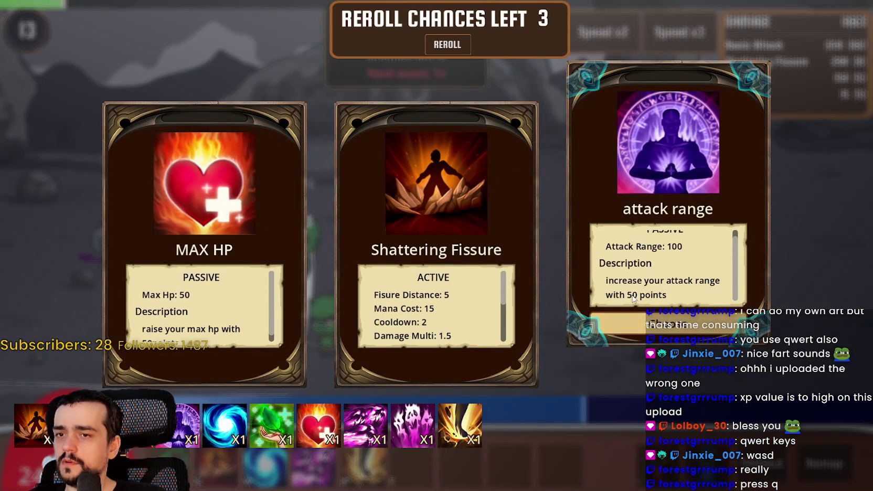
pyautogui.click(629, 323)
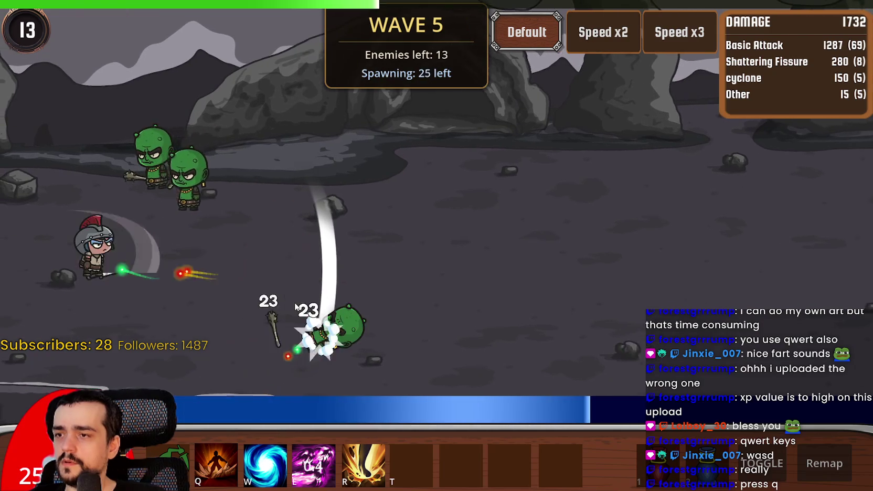
# - Keep casting fissure and cyclone at the goblins and take the attack speed upgrade
pyautogui.press('r')
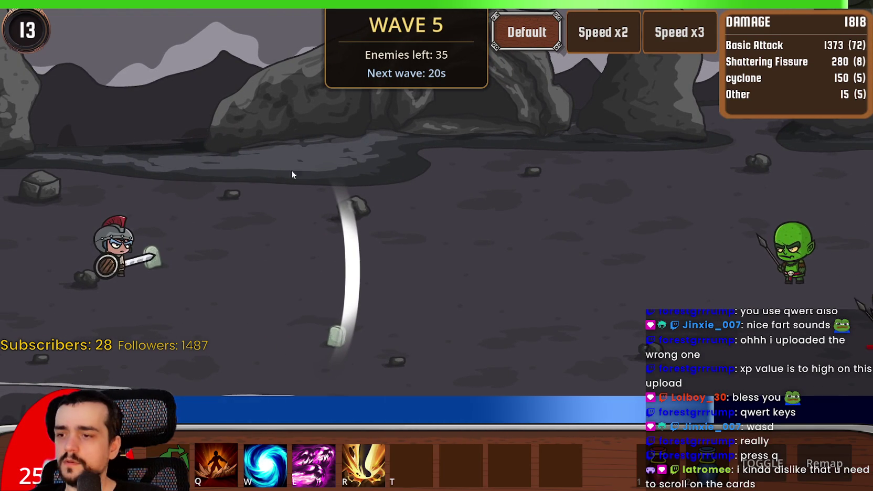
pyautogui.press('q')
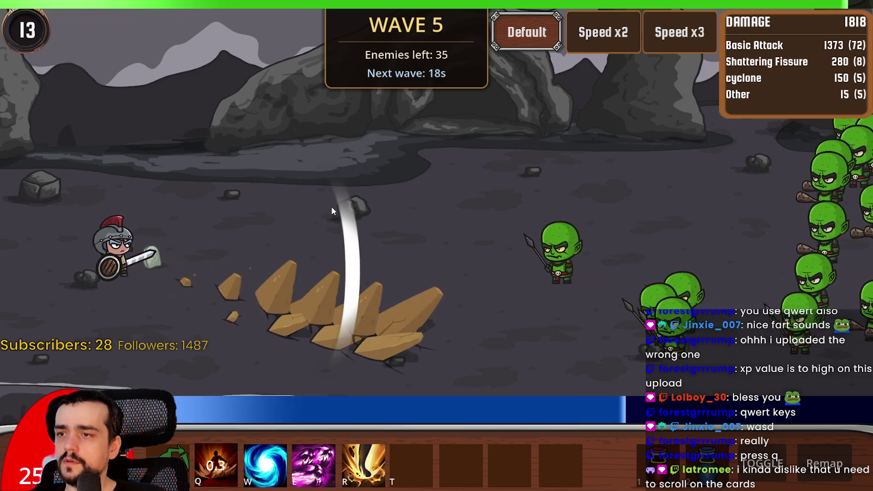
pyautogui.press('e')
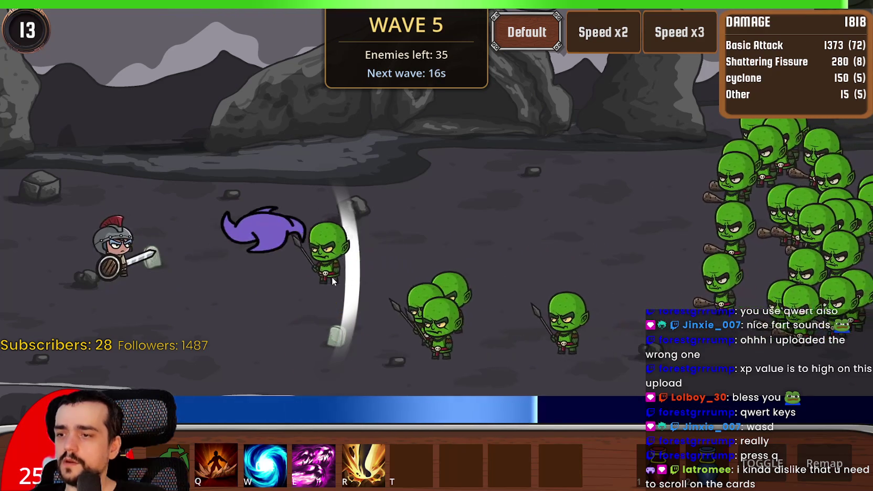
pyautogui.press('e')
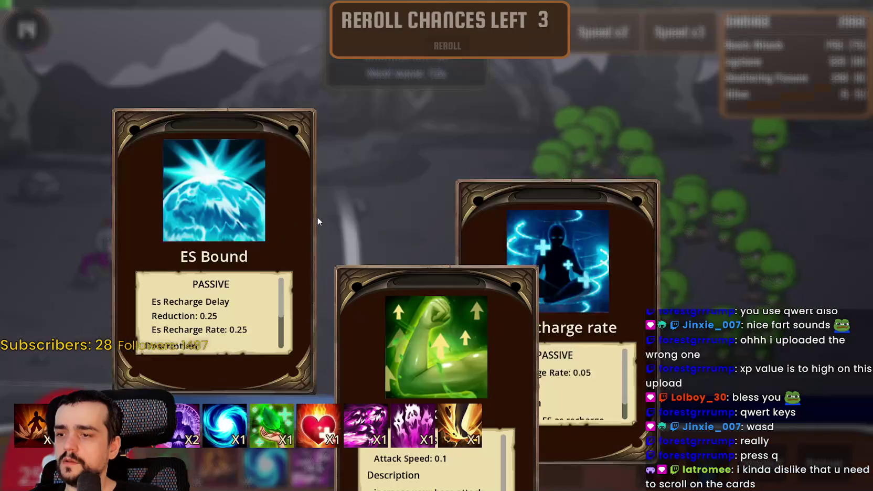
pyautogui.press('Right')
pyautogui.press('Right')
pyautogui.press('Return')
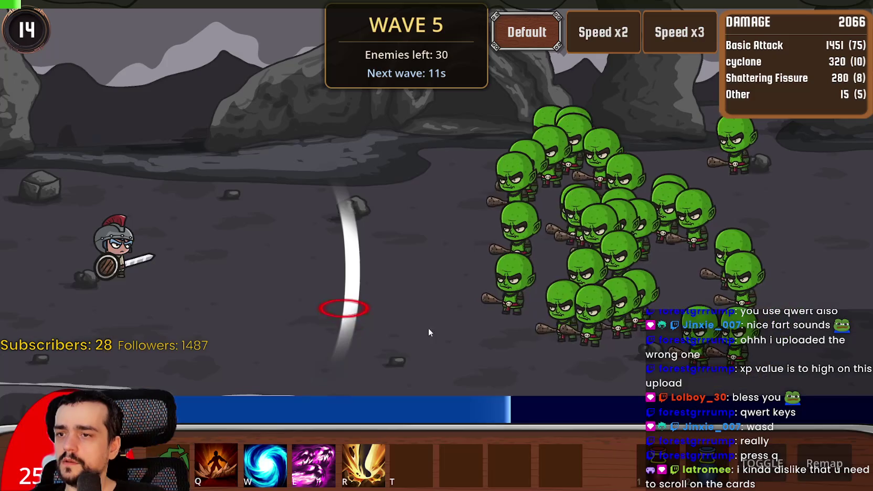
# - Hit the goblin horde with fissure and cyclone, then take the cyclone and Berserker upgrades
pyautogui.press('r')
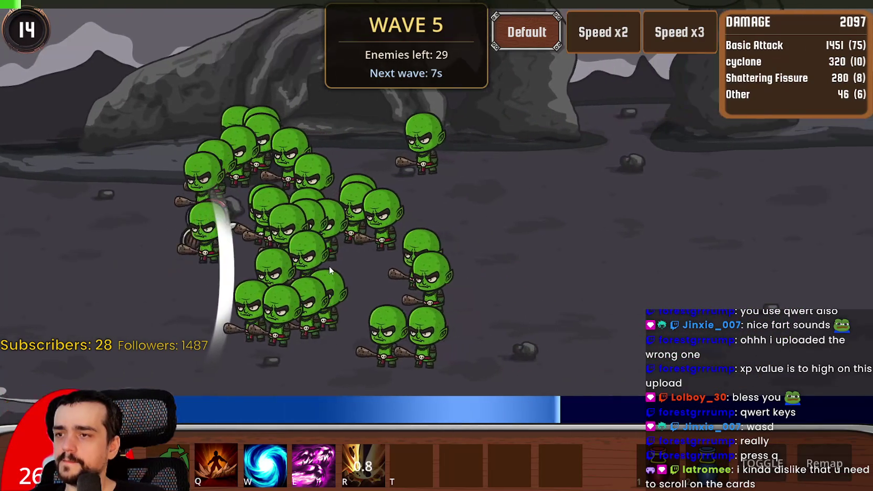
pyautogui.press('q')
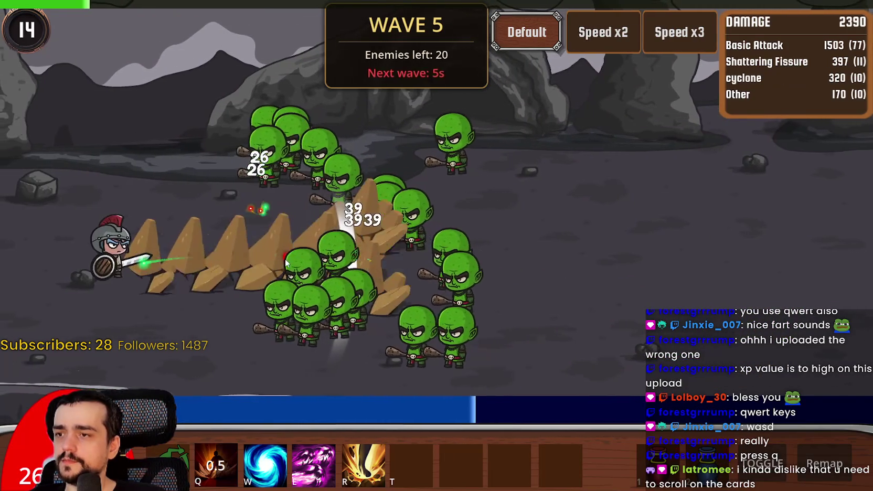
pyautogui.press('w')
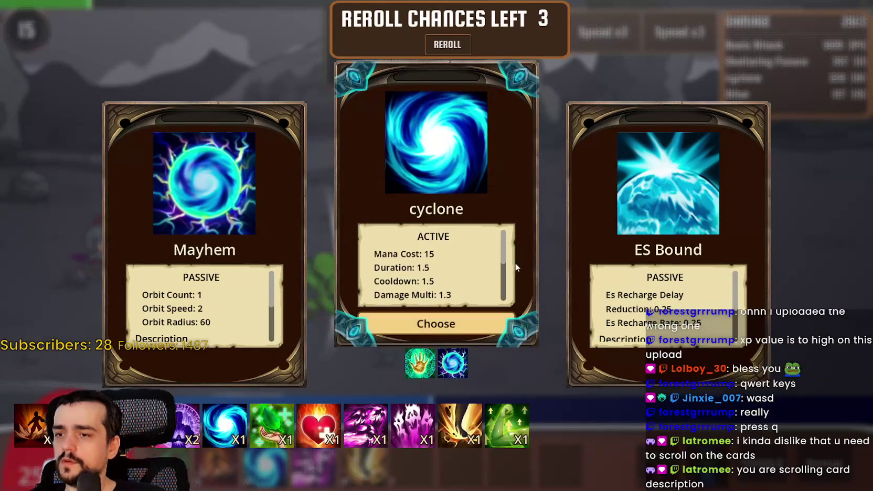
pyautogui.click(449, 318)
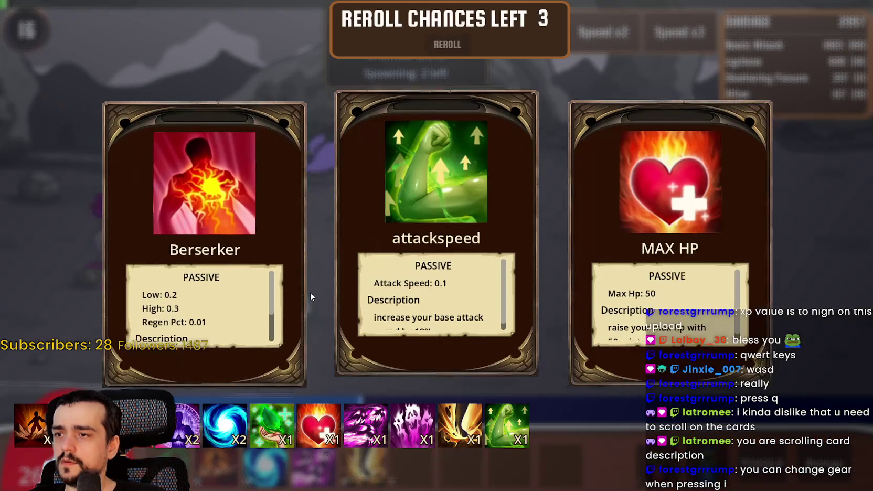
pyautogui.moveTo(230, 283)
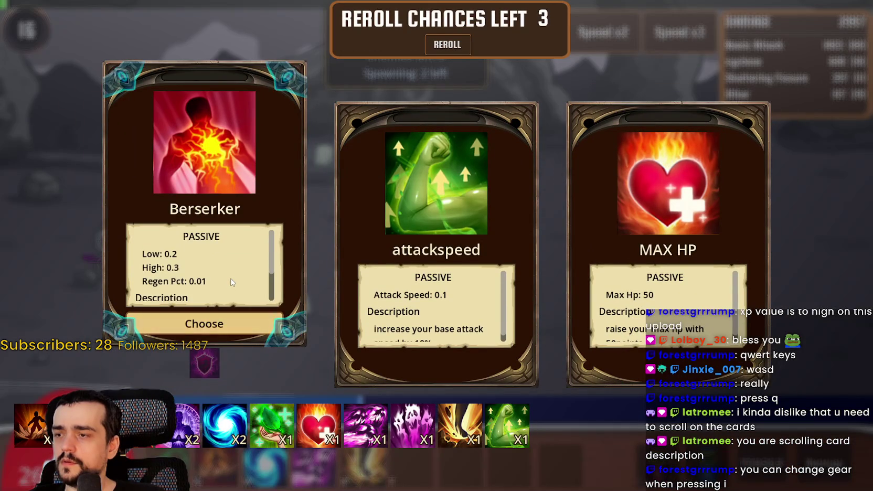
pyautogui.click(228, 323)
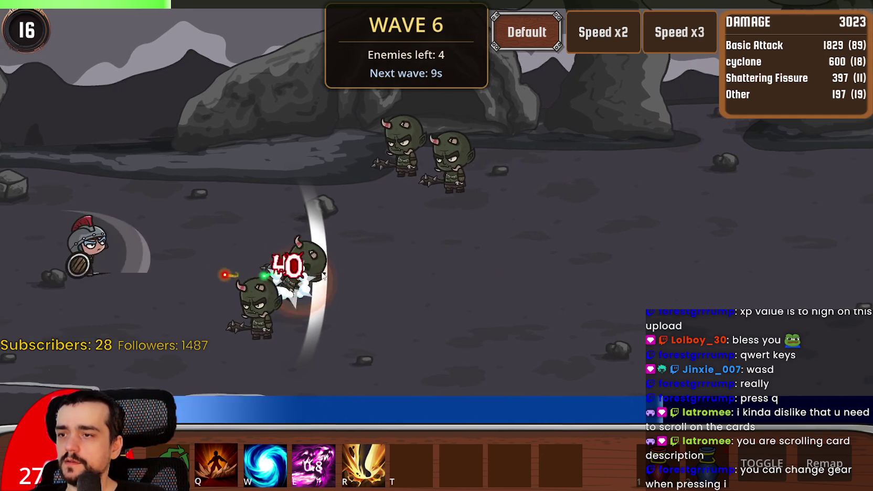
# - Finish off the wave 6 orcs and bring up the inventory and sell screen
pyautogui.press('q')
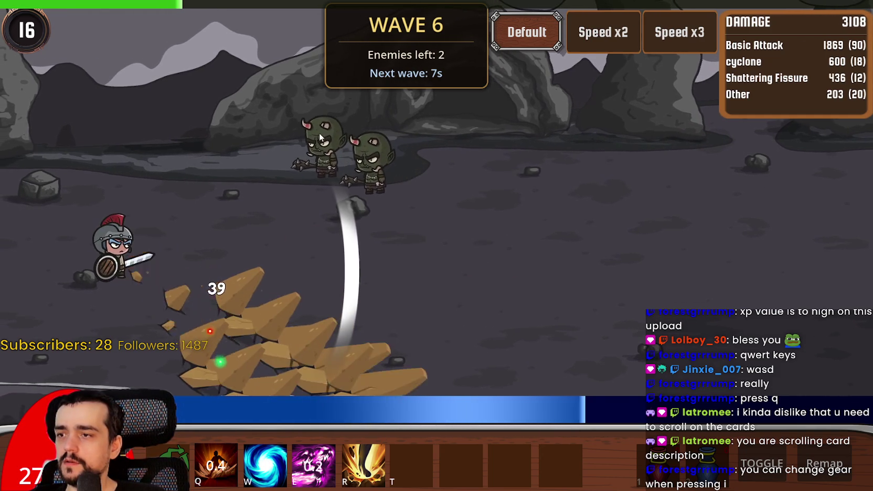
pyautogui.press('r')
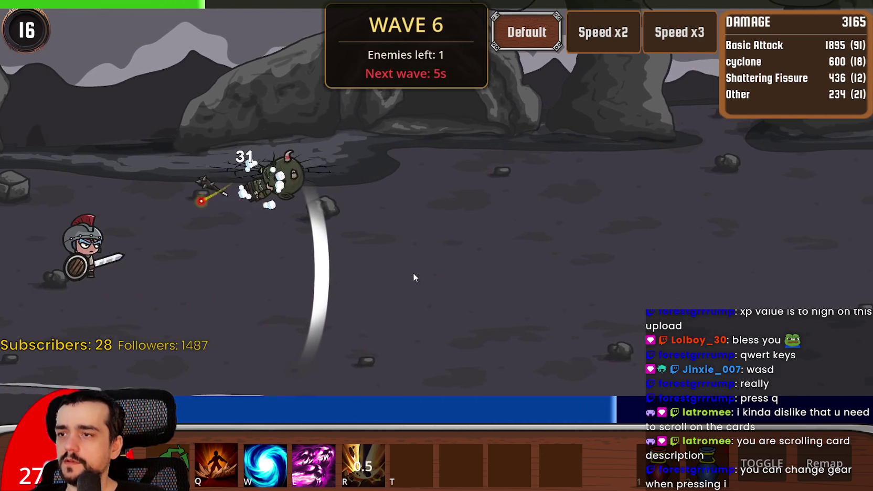
pyautogui.press('i')
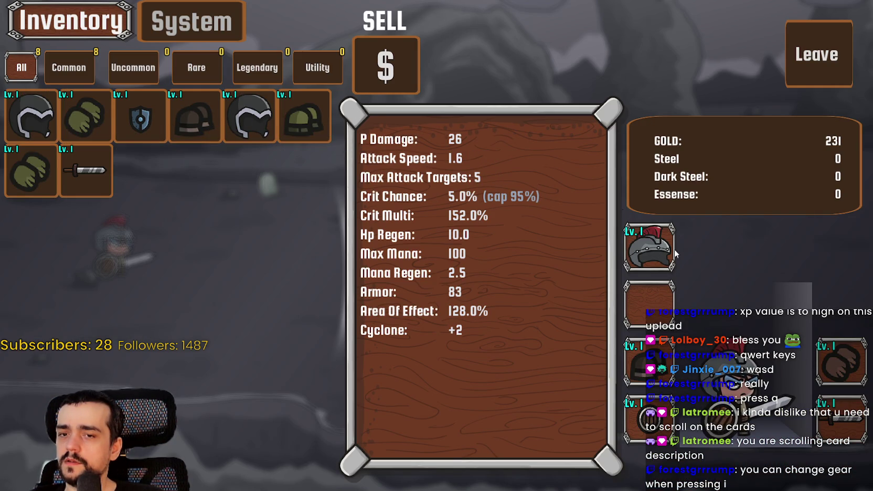
pyautogui.click(194, 31)
pyautogui.click(95, 20)
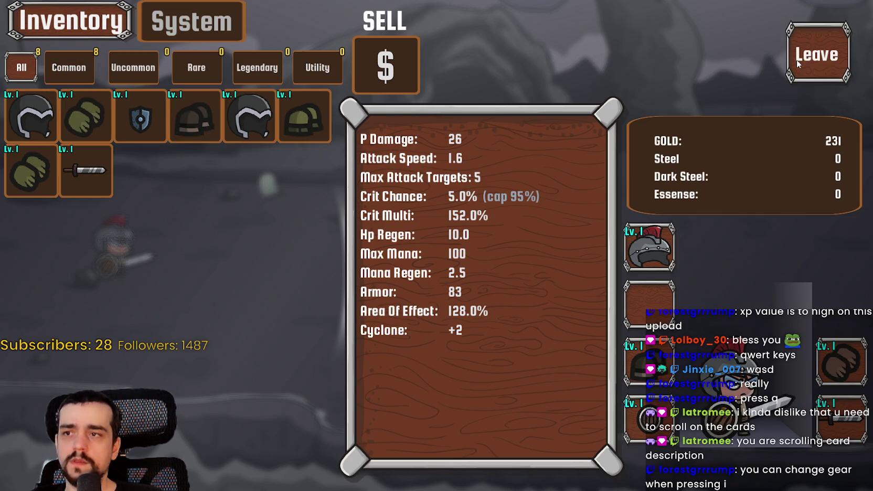
pyautogui.click(205, 25)
pyautogui.click(282, 78)
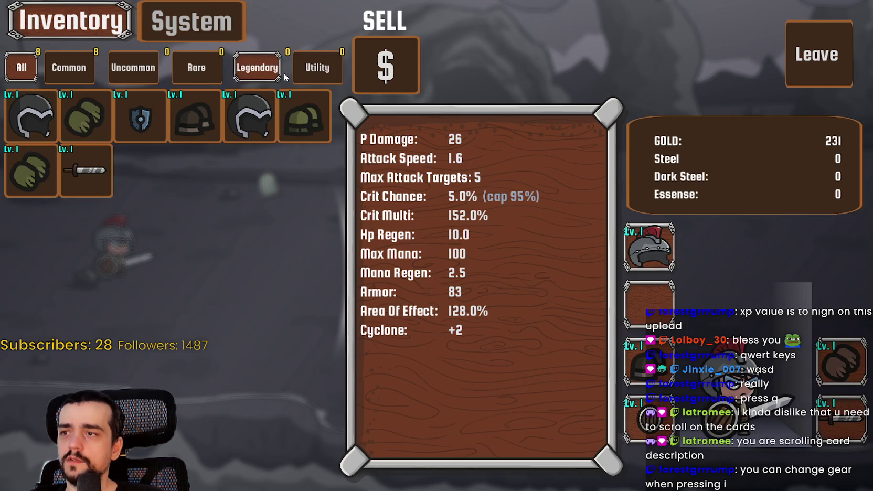
pyautogui.click(836, 46)
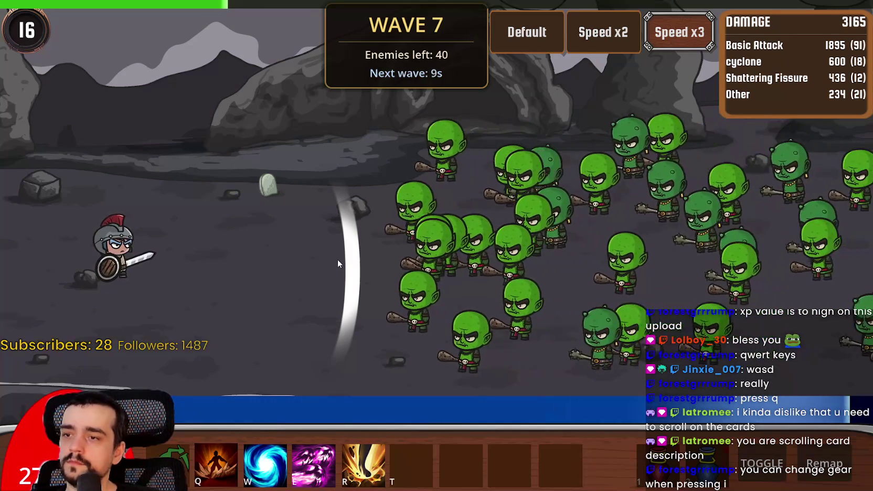
# - Cast earth spikes at the goblins, then take the MAX HP and max damage upgrades
pyautogui.press('q')
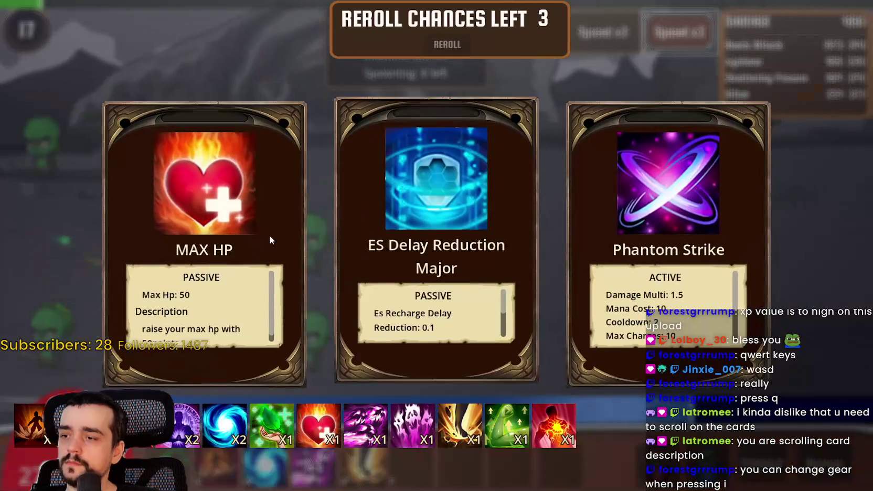
pyautogui.moveTo(203, 297)
pyautogui.scroll(-1, 203, 297)
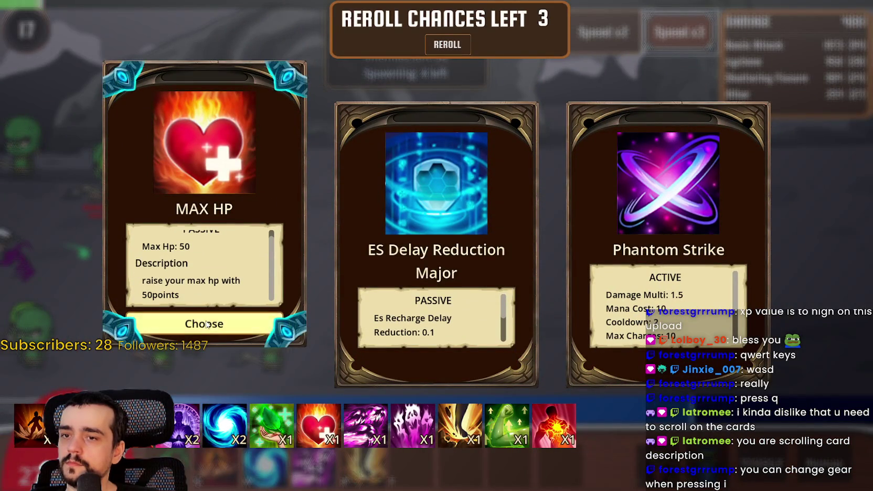
pyautogui.click(205, 324)
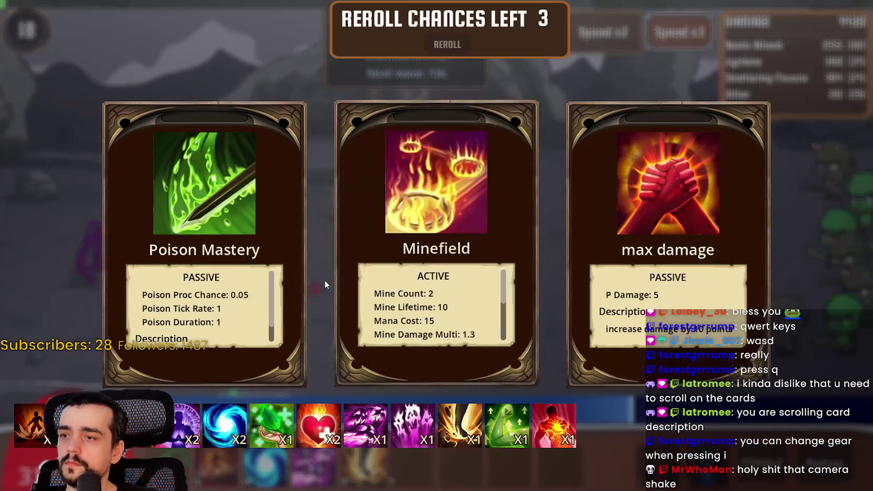
pyautogui.moveTo(490, 286)
pyautogui.scroll(-2, 491, 285)
pyautogui.moveTo(697, 316)
pyautogui.click(669, 323)
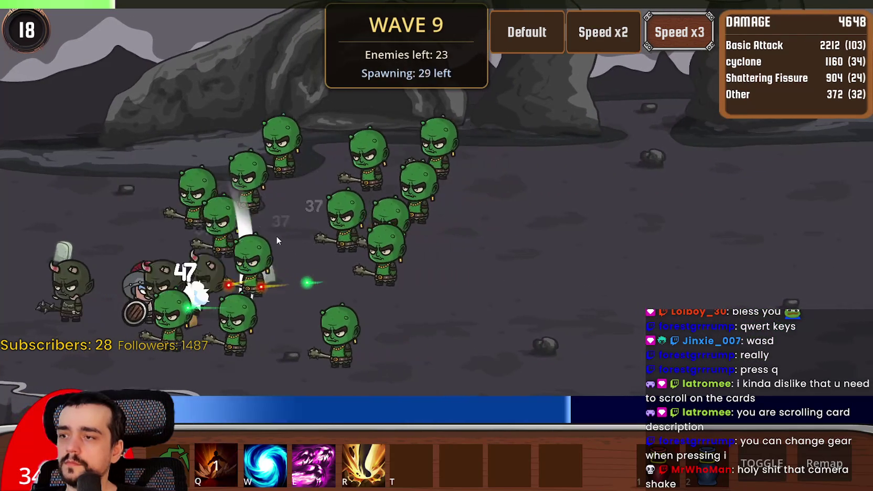
# - Cast fissure and skills at the orcs as wave 10 spawns, then take Minefield
pyautogui.press('q')
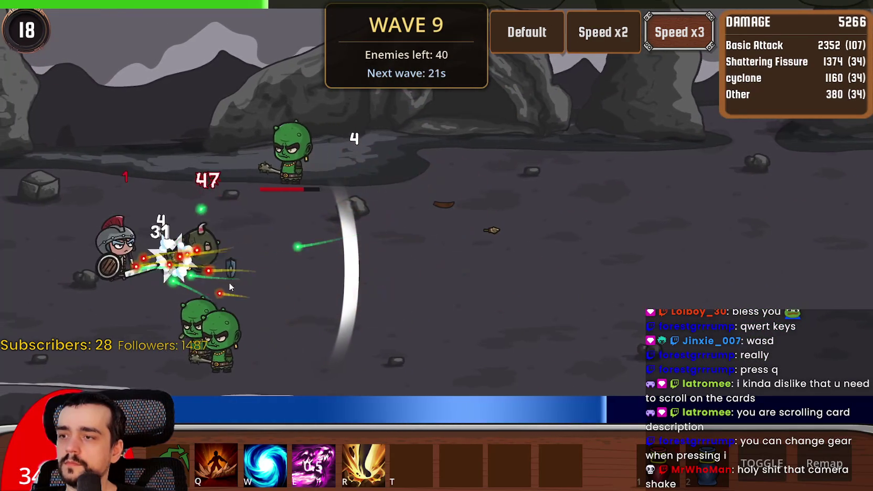
pyautogui.press('r')
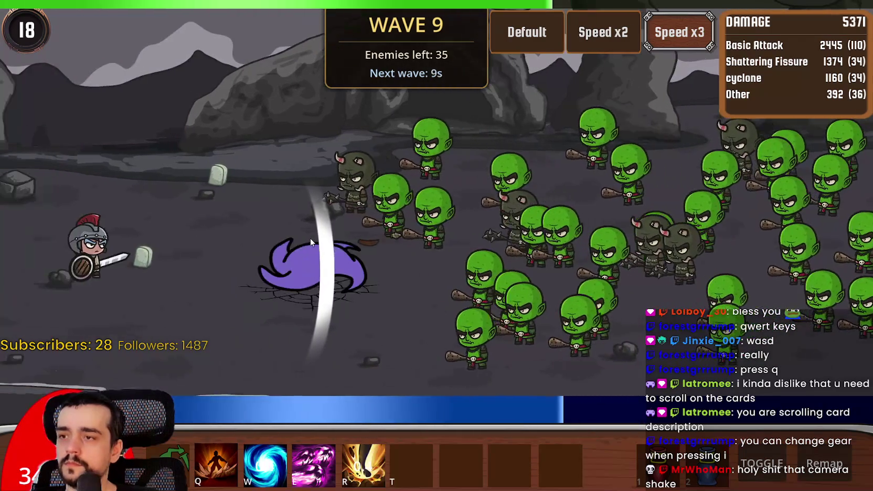
pyautogui.press('q')
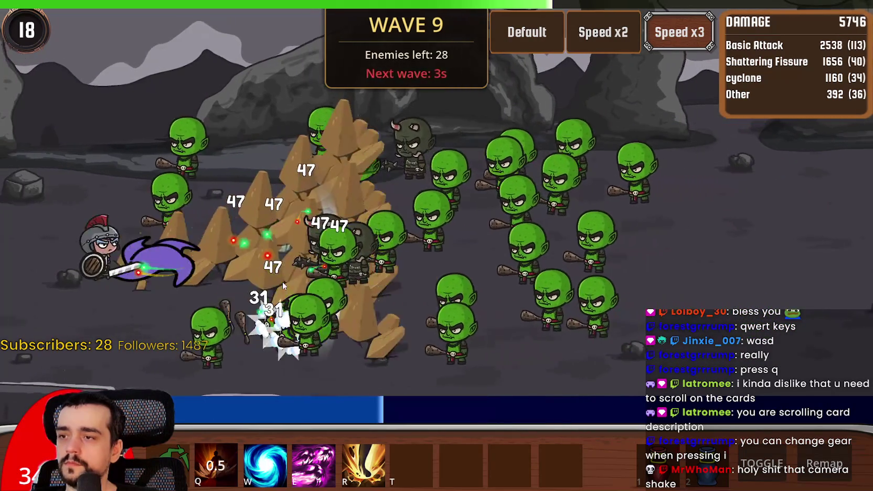
pyautogui.press('r')
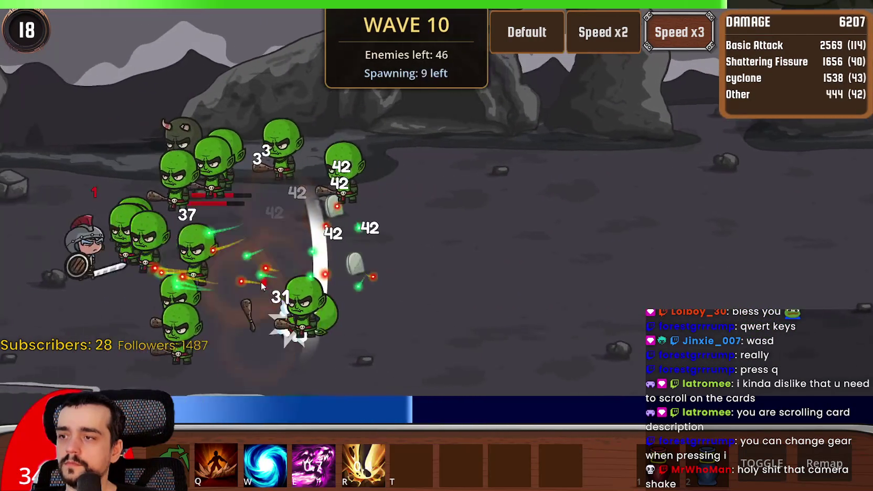
pyautogui.scroll(-3, 202, 306)
pyautogui.scroll(-3, 451, 271)
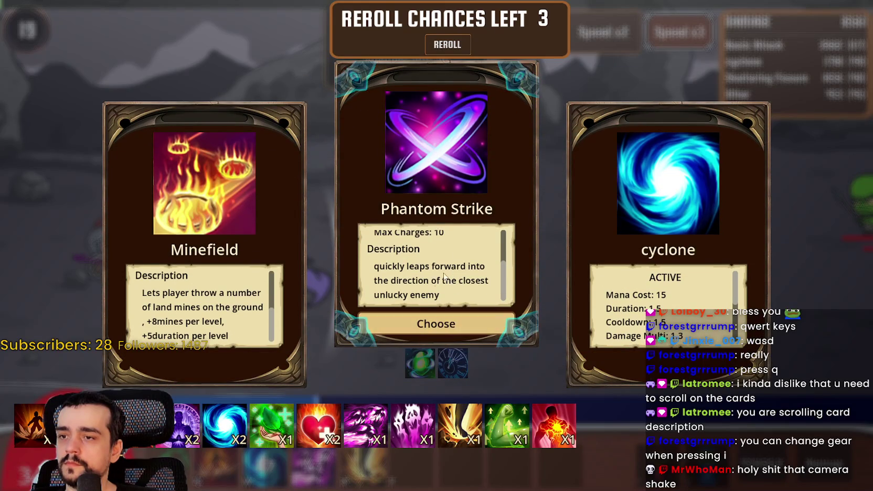
pyautogui.click(212, 323)
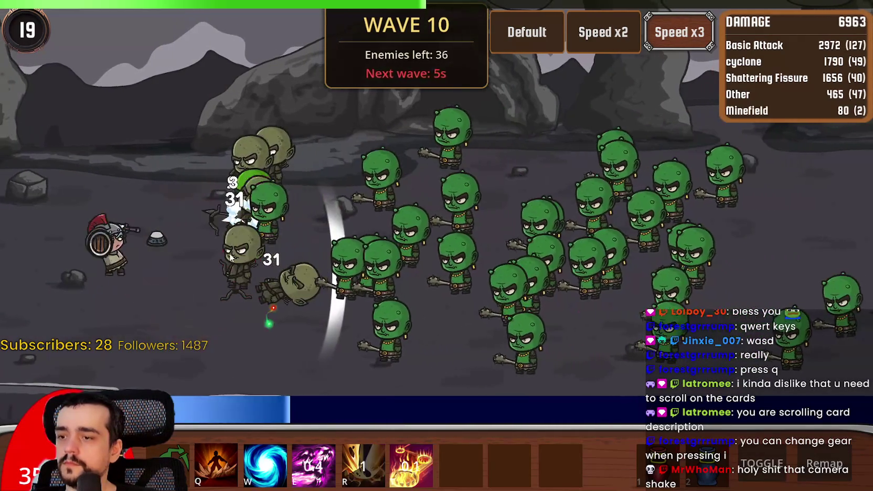
# - Unleash W, R and E abilities on the orc horde and take the Shattering Fissure upgrade
pyautogui.press('w')
pyautogui.press('r')
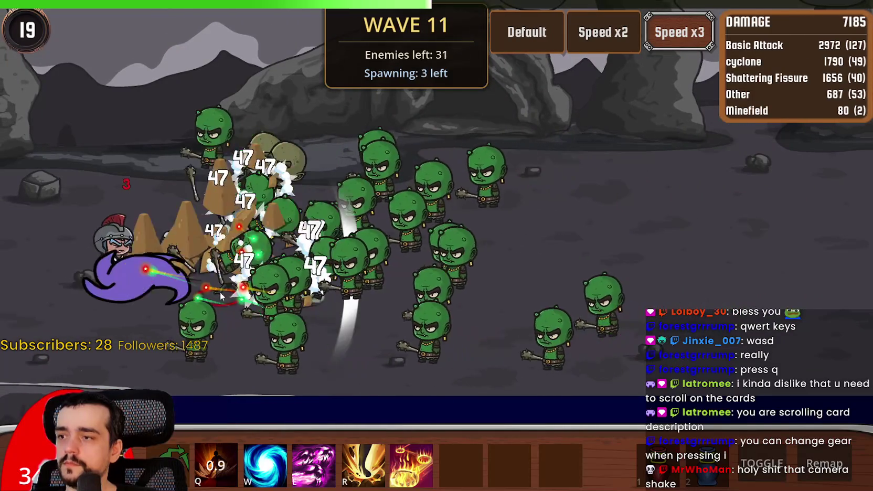
pyautogui.press('e')
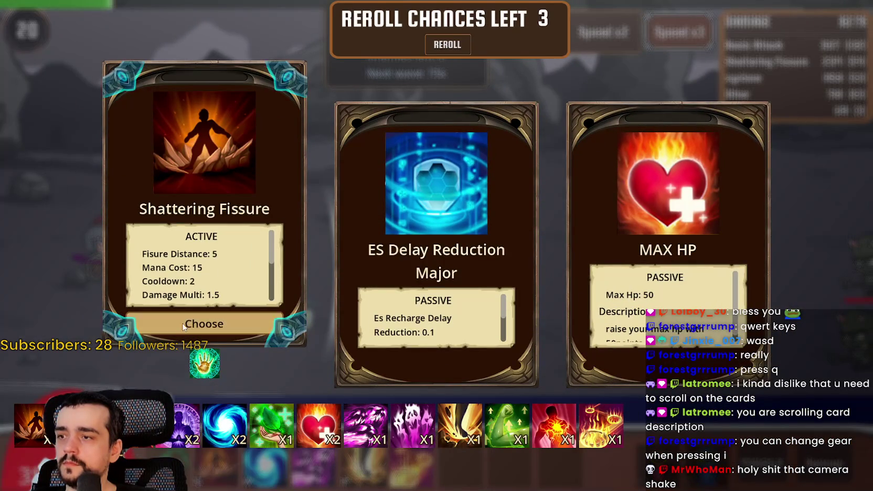
pyautogui.click(183, 326)
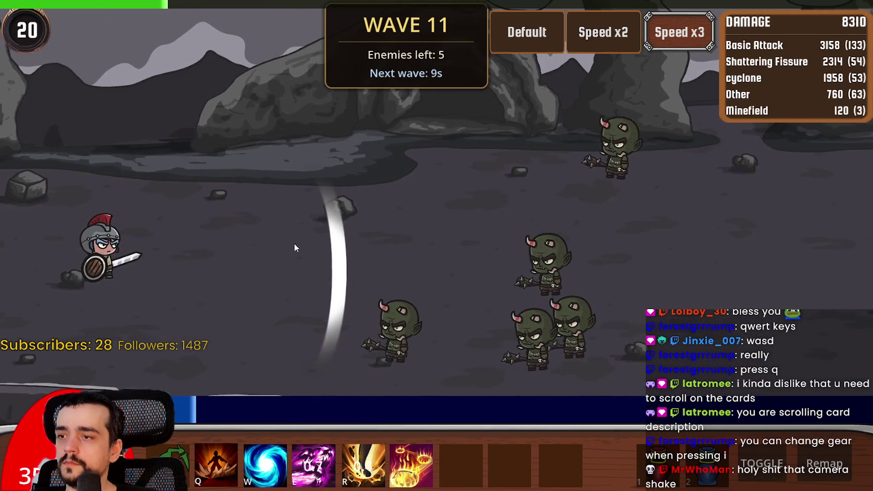
# - Reposition the hero around the battlefield while casting fissure and cyclone, then take attack speed
pyautogui.press('t')
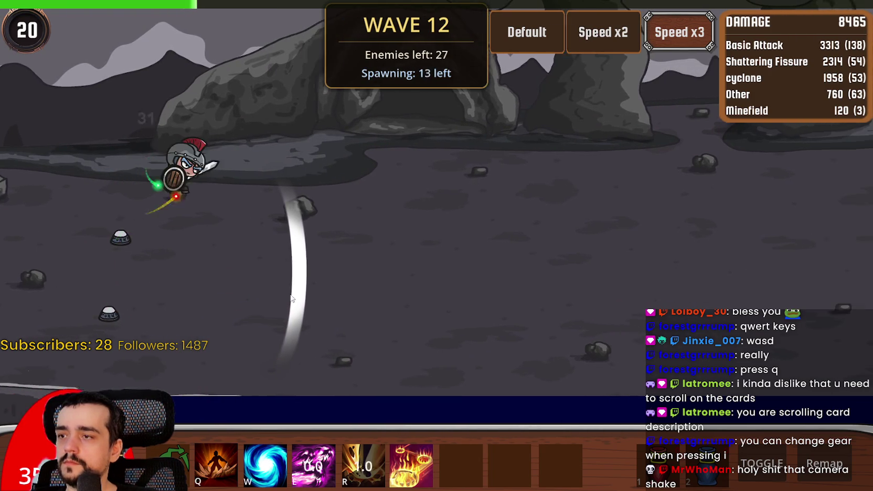
pyautogui.click(294, 231)
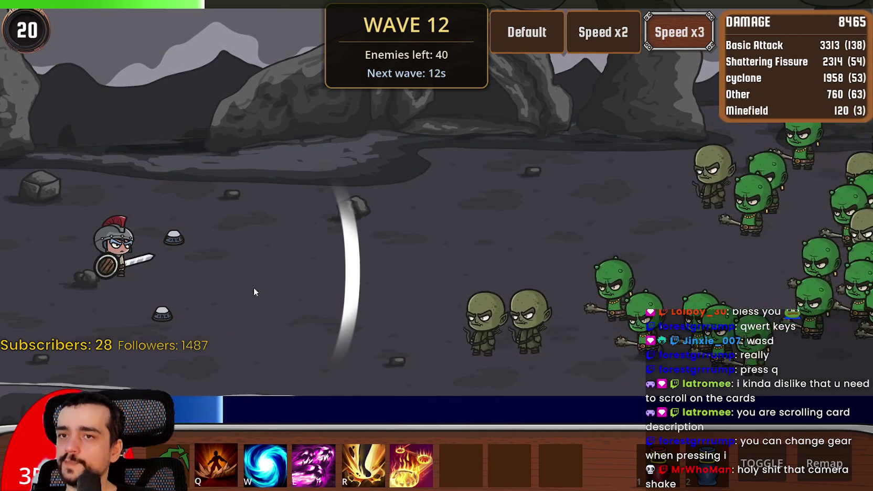
pyautogui.click(215, 259)
pyautogui.press('q')
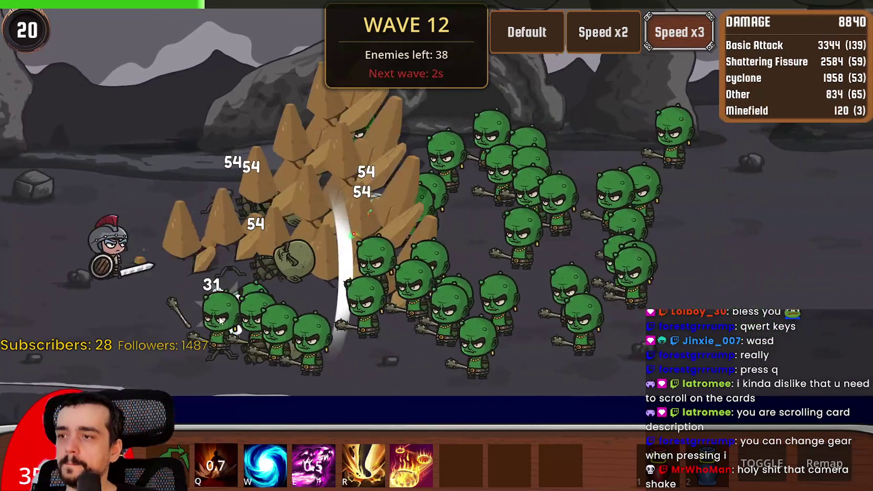
pyautogui.click(202, 278)
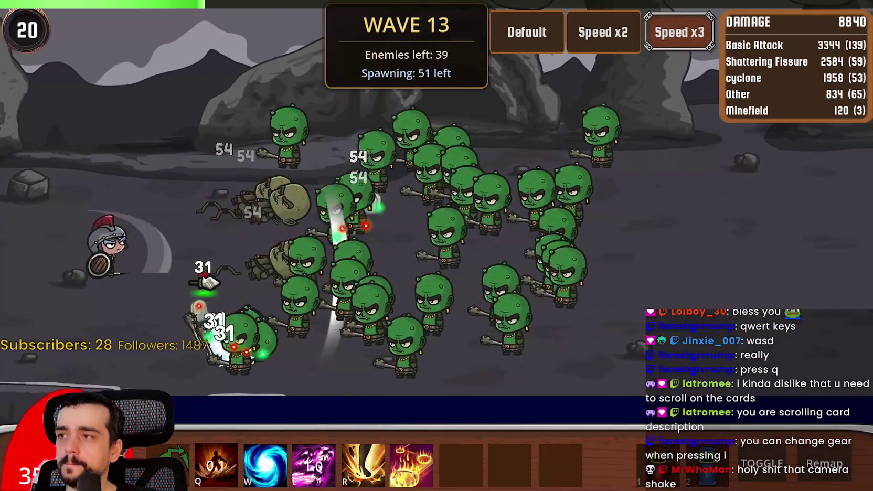
pyautogui.click(169, 284)
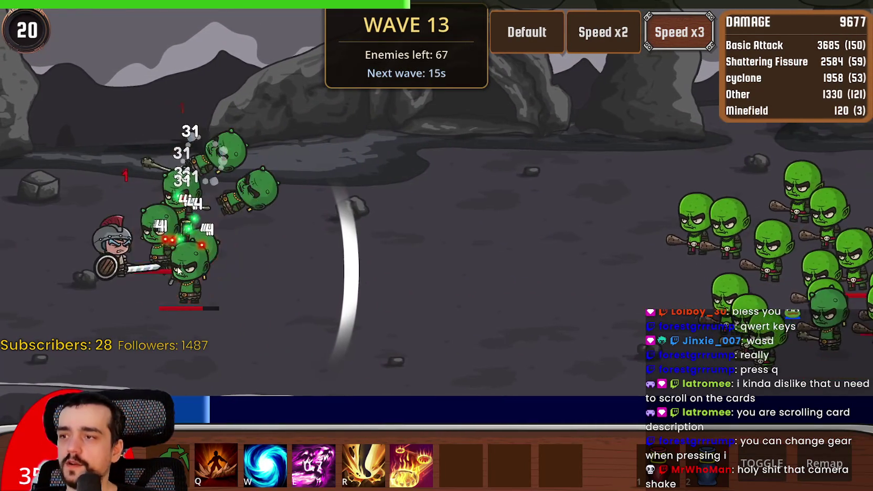
pyautogui.press('w')
pyautogui.click(281, 220)
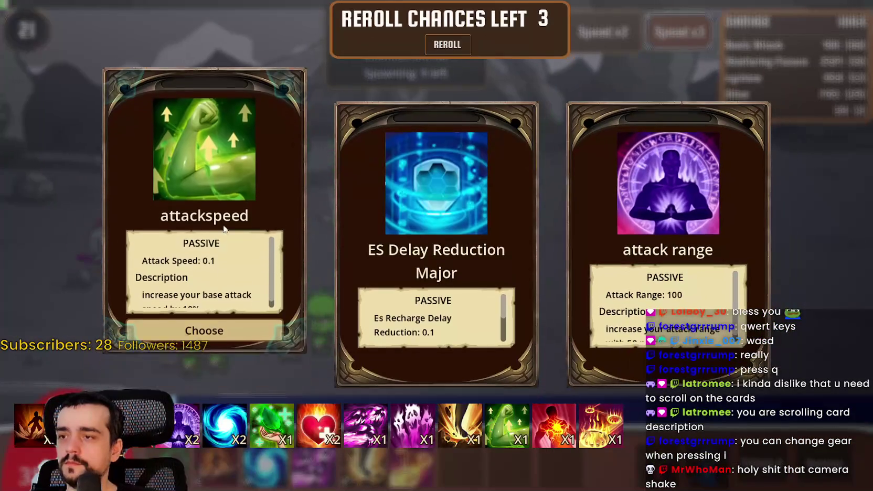
pyautogui.scroll(-1, 206, 274)
pyautogui.click(203, 325)
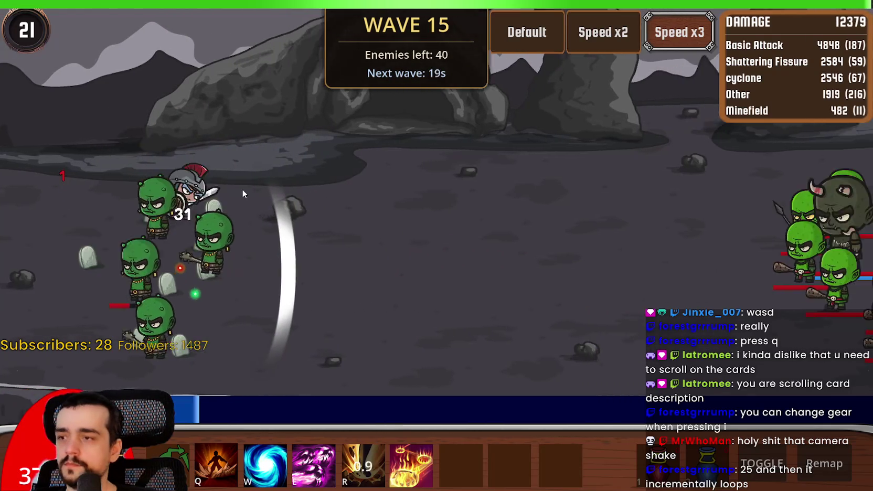
# - Choose Minefield, then max damage, fight into wave 18 and open the inventory showing 1039 gold
pyautogui.scroll(-2, 436, 283)
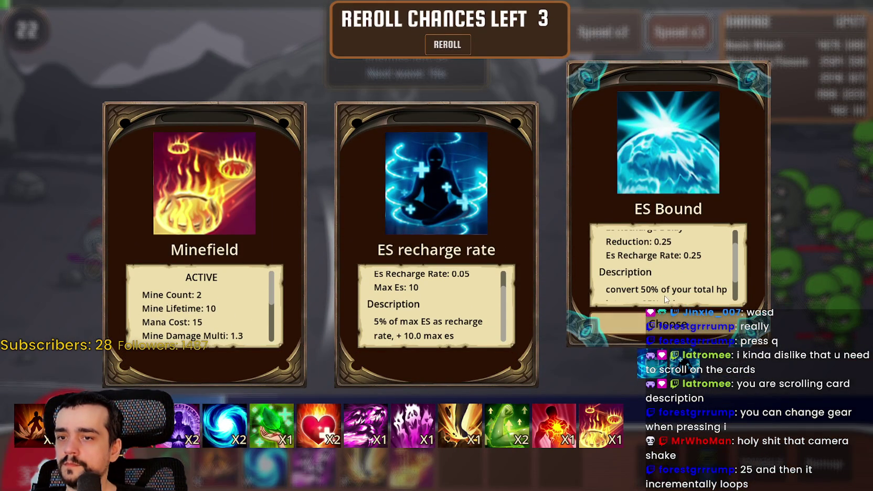
pyautogui.scroll(-2, 665, 293)
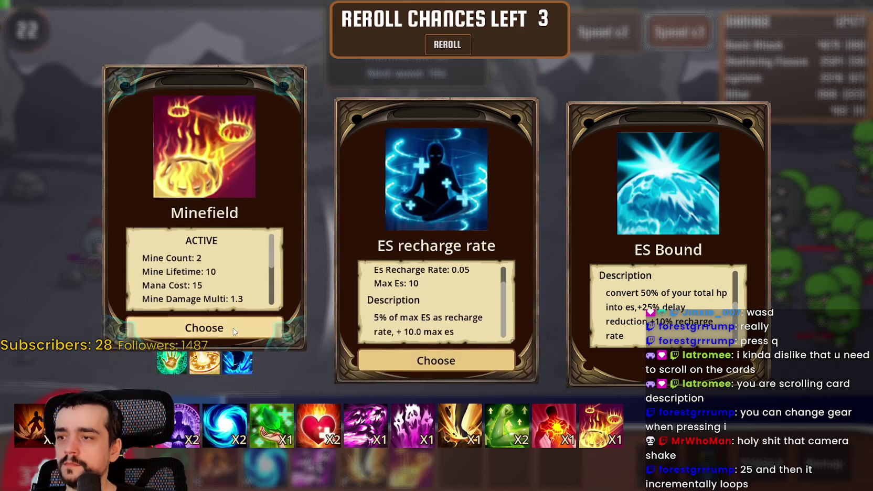
pyautogui.click(228, 334)
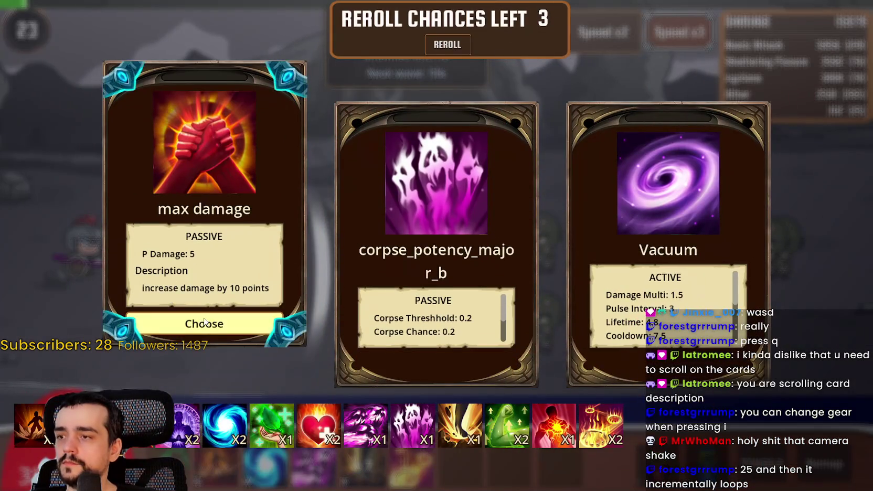
pyautogui.click(204, 323)
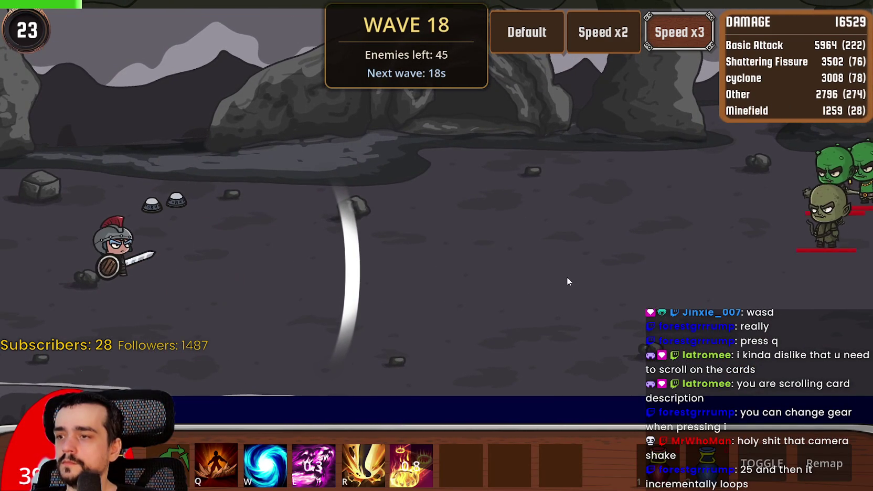
pyautogui.press('i')
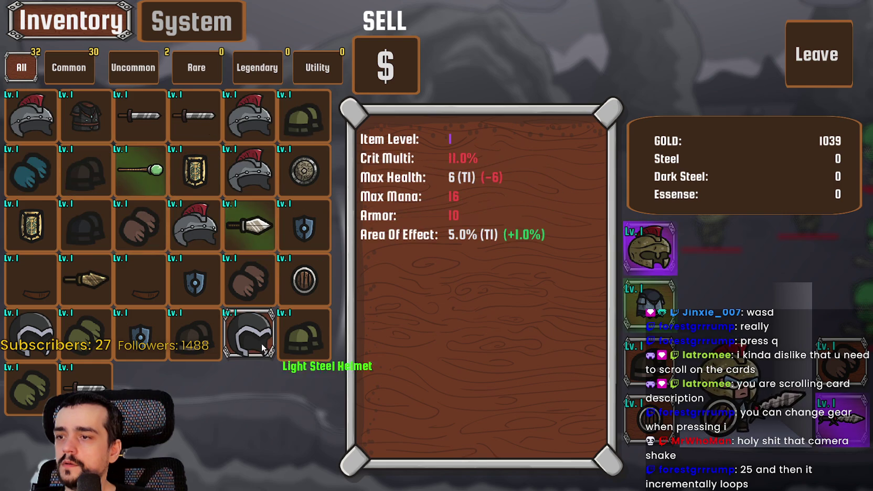
# - Enter sell mode and mark the helmet, Bandit Light Armor and the rest of the top-row items
pyautogui.click(378, 78)
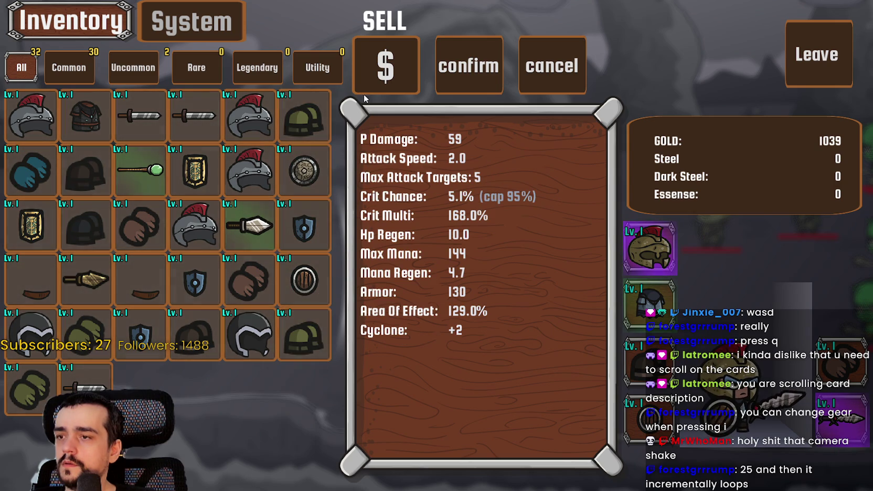
pyautogui.click(551, 65)
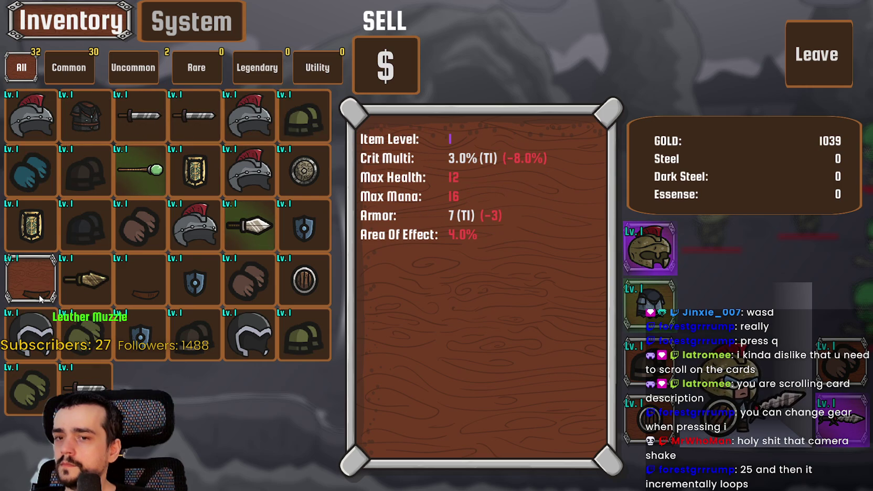
pyautogui.click(393, 63)
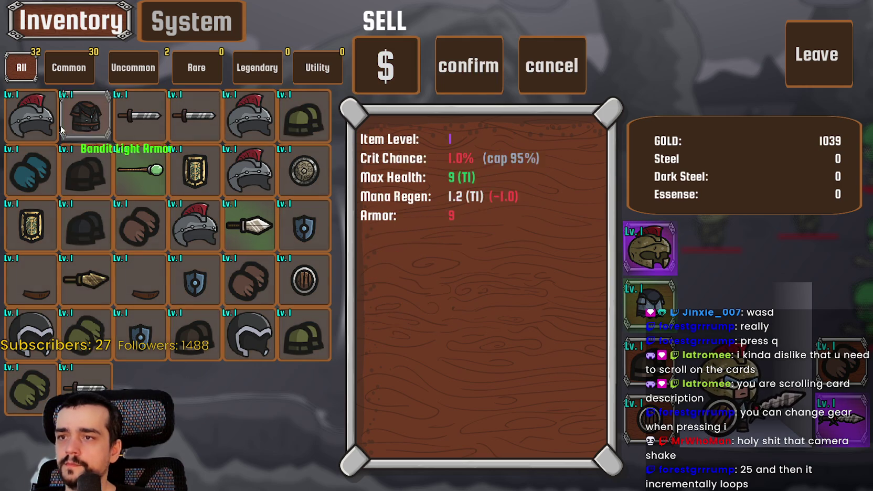
pyautogui.click(31, 117)
pyautogui.click(84, 118)
pyautogui.click(156, 118)
pyautogui.click(194, 115)
pyautogui.click(249, 116)
pyautogui.click(304, 117)
# - Mark the remaining inventory items and sell them all, raising gold to 1359
pyautogui.click(304, 171)
pyautogui.click(249, 170)
pyautogui.click(145, 173)
pyautogui.click(30, 170)
pyautogui.click(84, 171)
pyautogui.moveTo(5, 205)
pyautogui.mouseDown()
pyautogui.moveTo(289, 353)
pyautogui.moveTo(343, 423)
pyautogui.mouseUp()
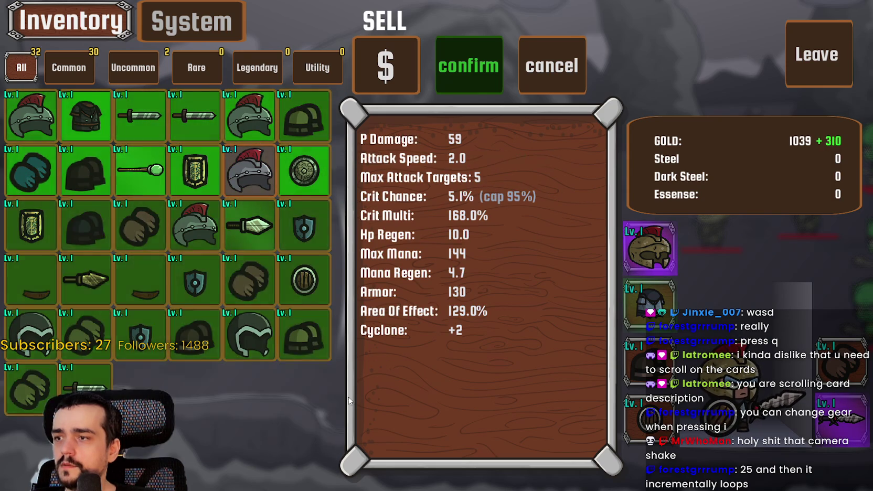
pyautogui.click(469, 65)
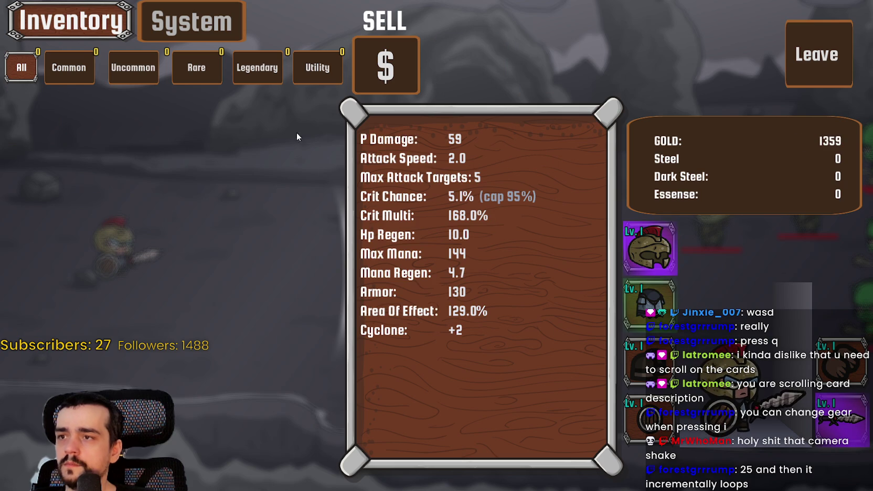
pyautogui.click(169, 20)
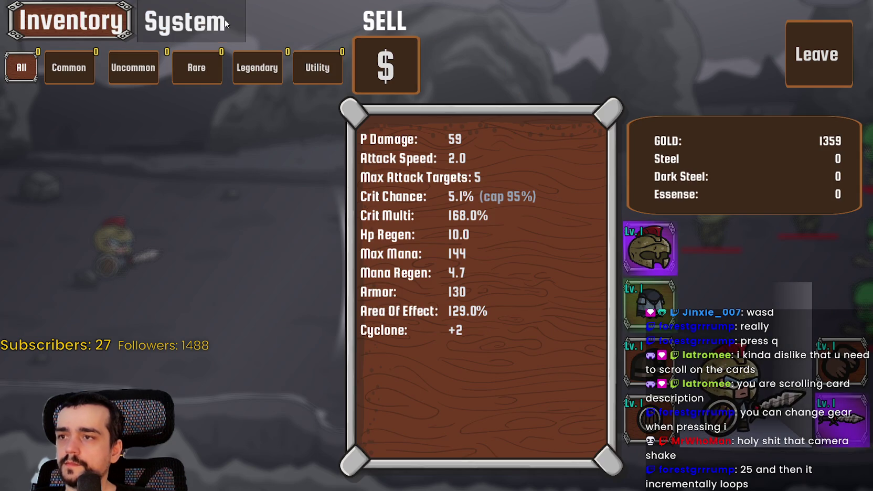
# - Open Settings from the System tab, check the Audio and Visuals tabs, then return to battle
pyautogui.click(234, 24)
pyautogui.click(368, 189)
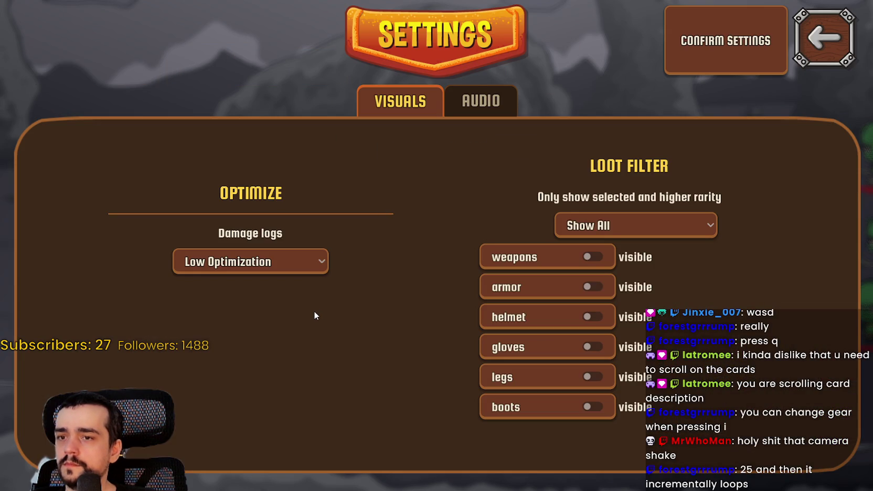
pyautogui.click(473, 87)
pyautogui.click(494, 115)
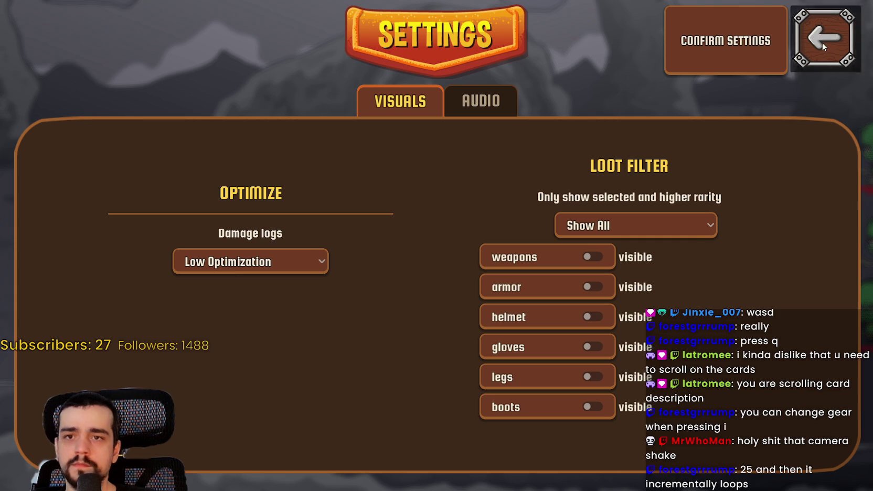
pyautogui.click(826, 46)
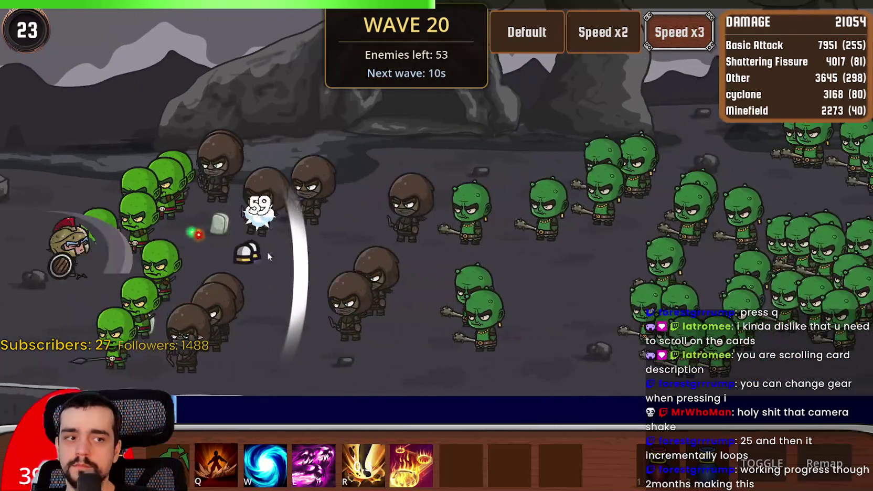
# - Cast the cyclone and E skills repeatedly at the orc wave, then move the hero right
pyautogui.press('w')
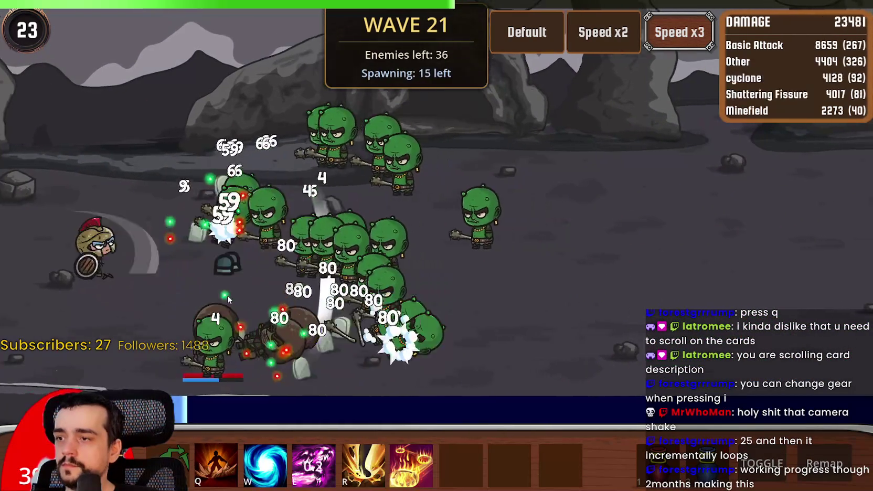
pyautogui.press('e')
pyautogui.press('w')
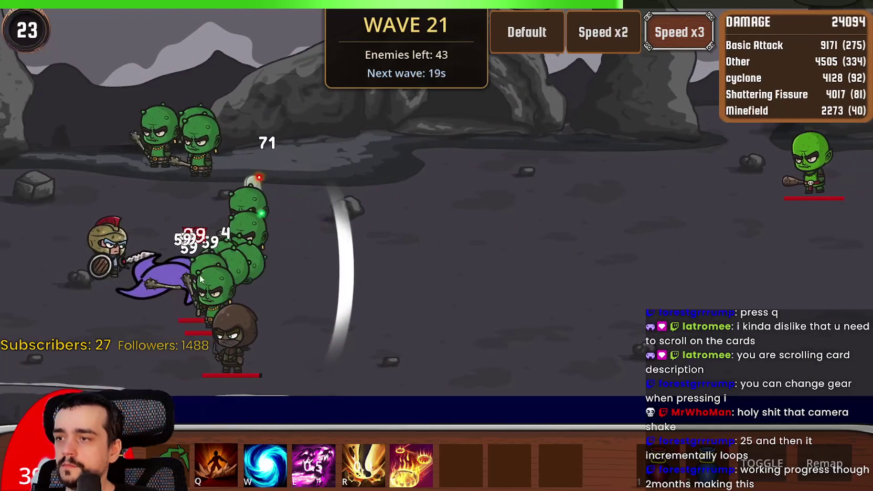
pyautogui.press('e')
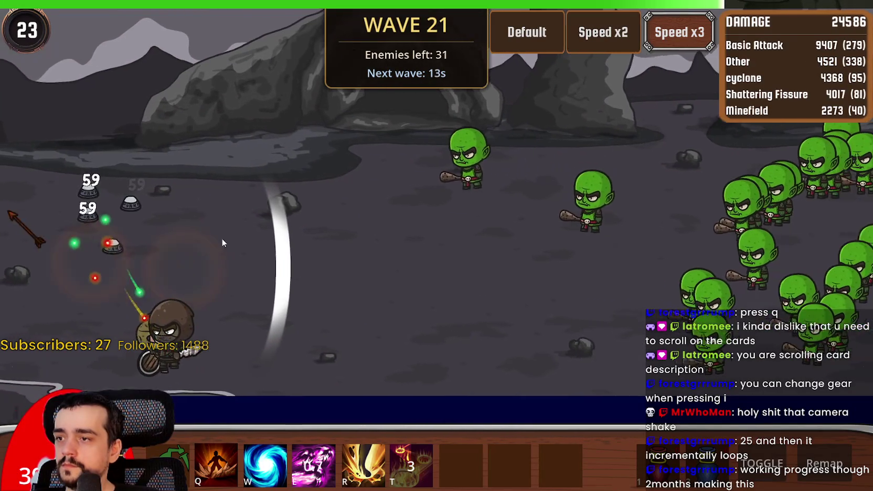
pyautogui.press('e')
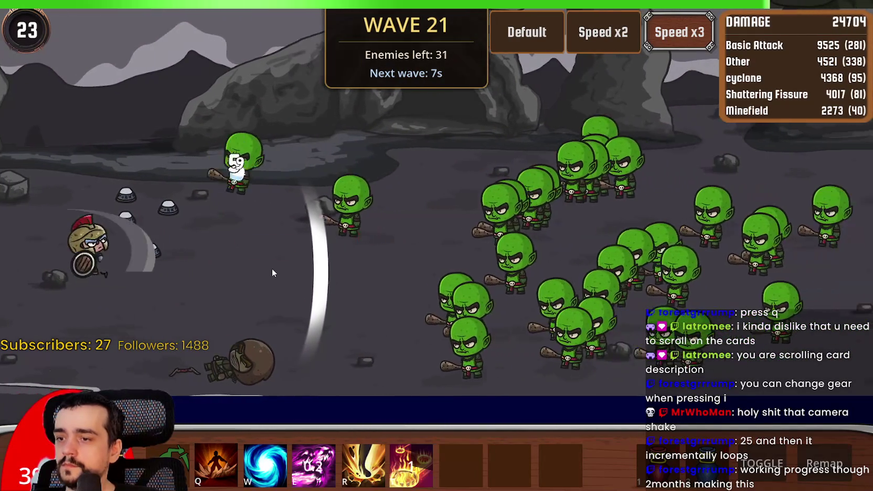
pyautogui.press('e')
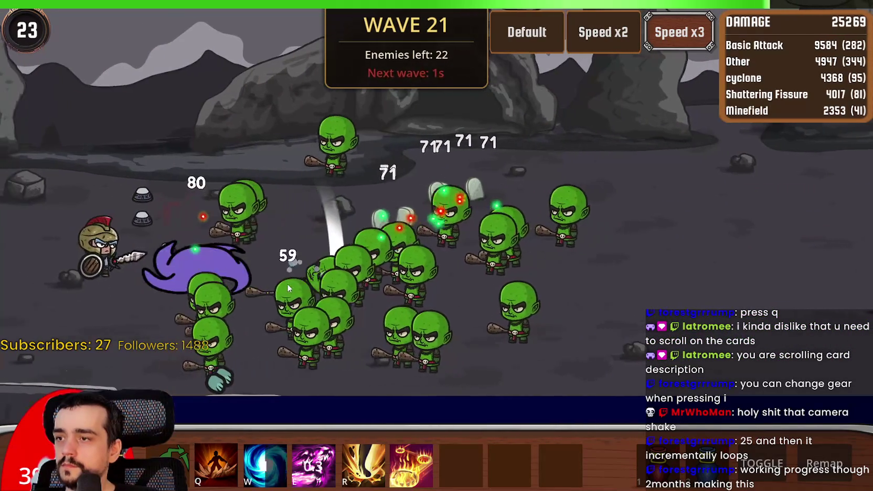
pyautogui.press('e')
pyautogui.rightClick(177, 297)
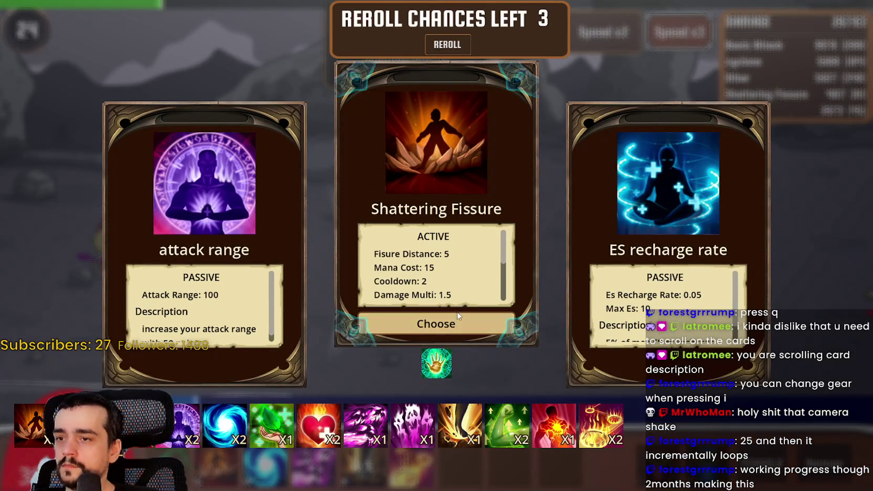
# - Take Shattering Fissure, reposition, and cast Q, E, W, R and T at the orcs
pyautogui.click(411, 331)
pyautogui.rightClick(166, 276)
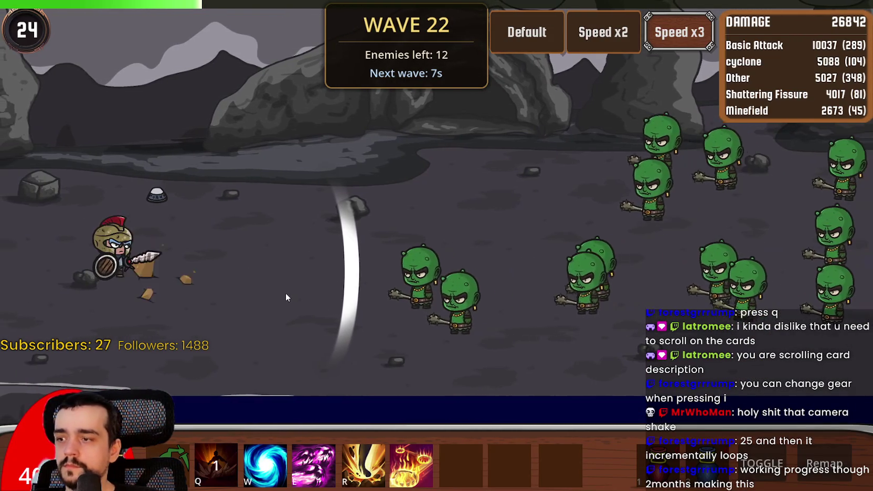
pyautogui.press('q')
pyautogui.press('e')
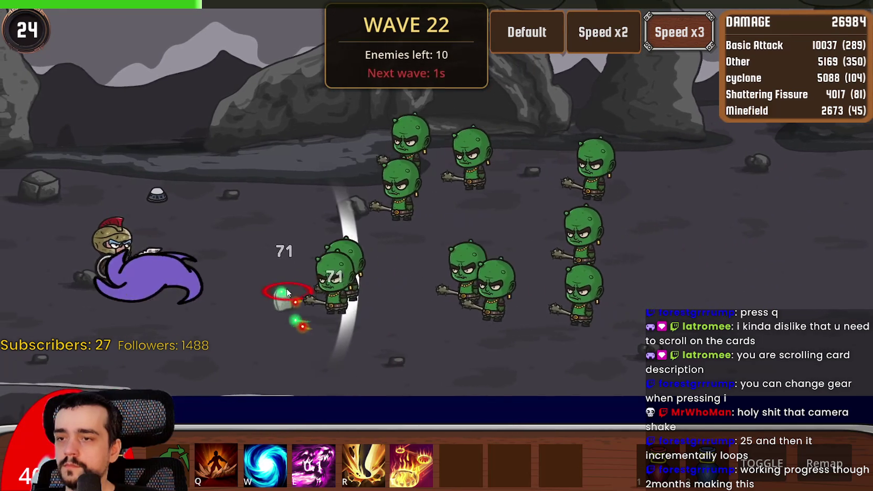
pyautogui.press('w')
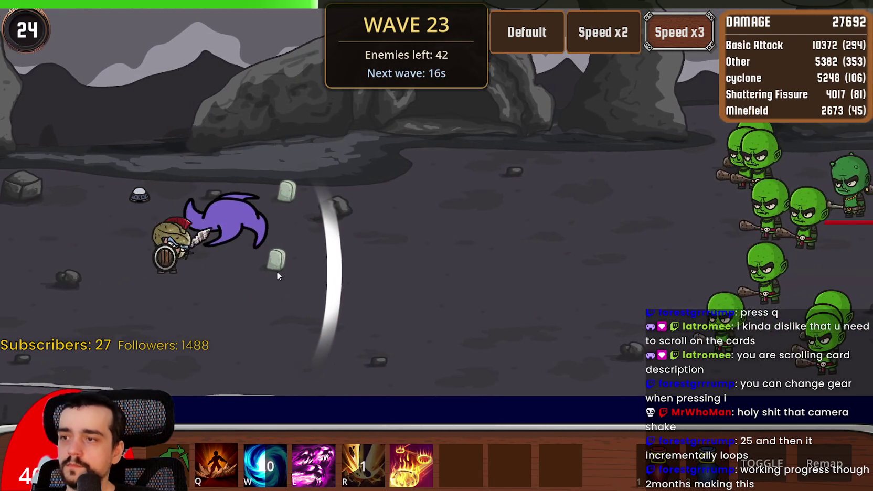
pyautogui.press('e')
pyautogui.press('r')
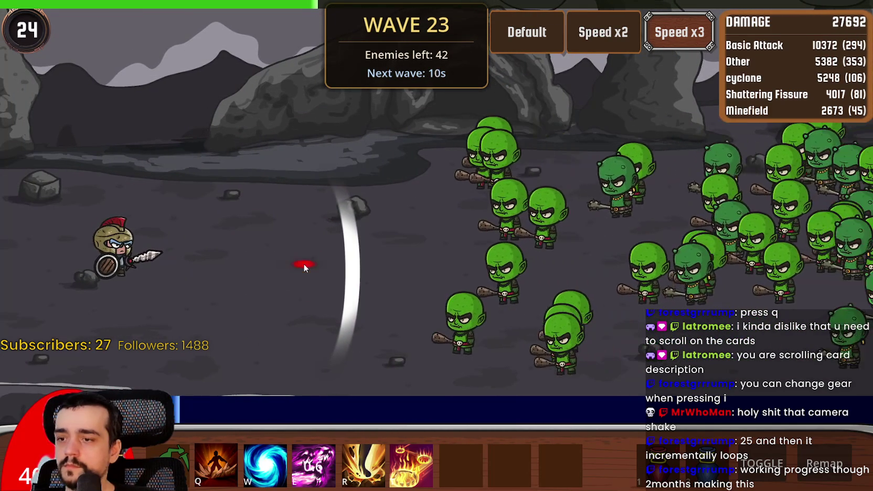
pyautogui.press('t')
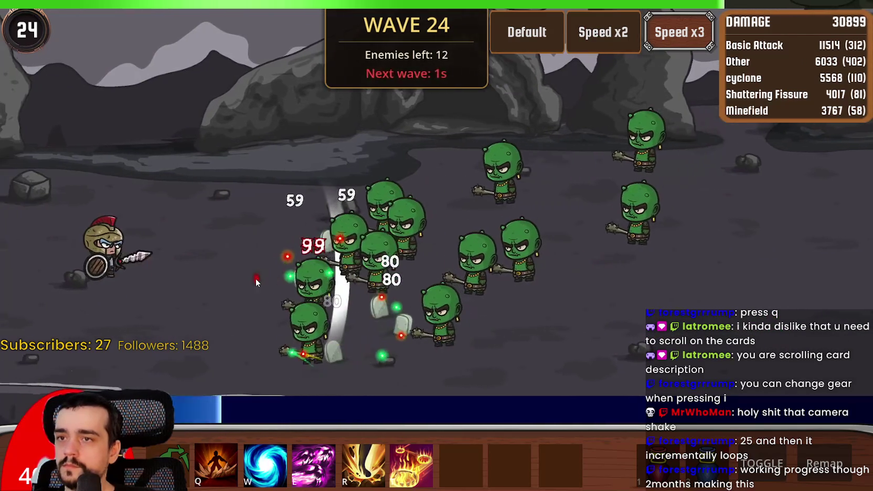
# - Cast dash and R at the orcs, take the attackspeed upgrade, and open the inventory at wave 27
pyautogui.press('e')
pyautogui.press('r')
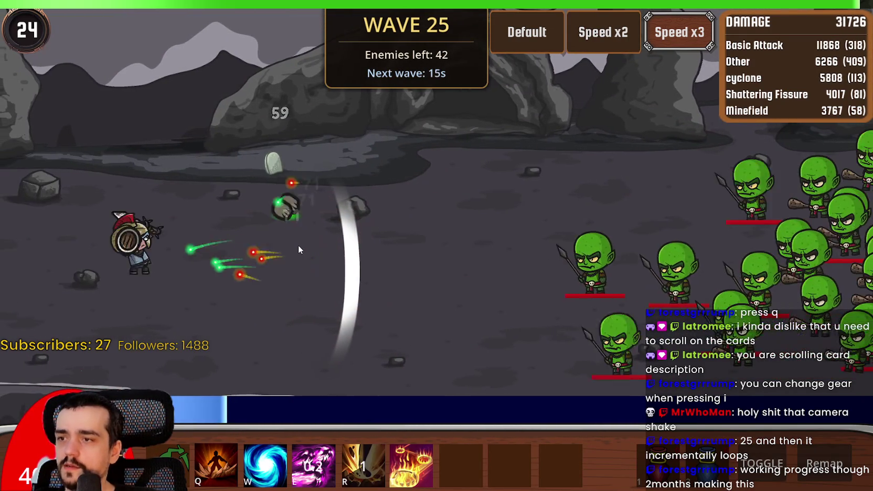
pyautogui.scroll(-1, 418, 278)
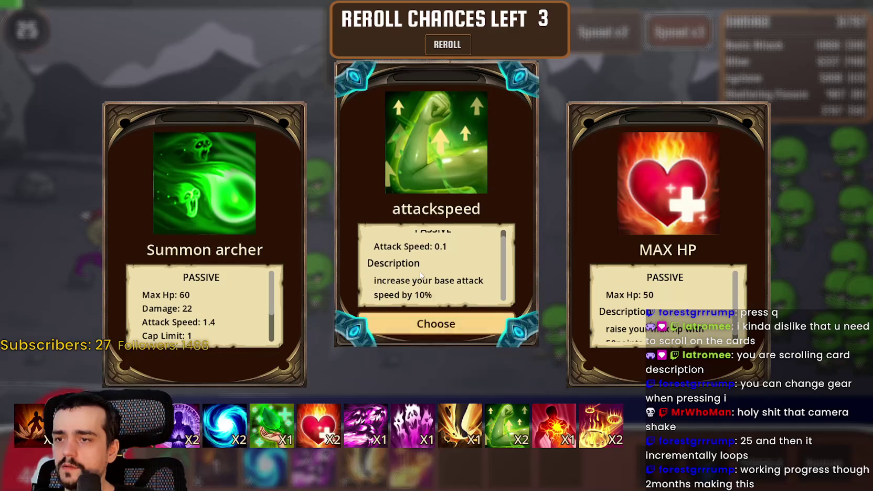
pyautogui.scroll(-1, 666, 309)
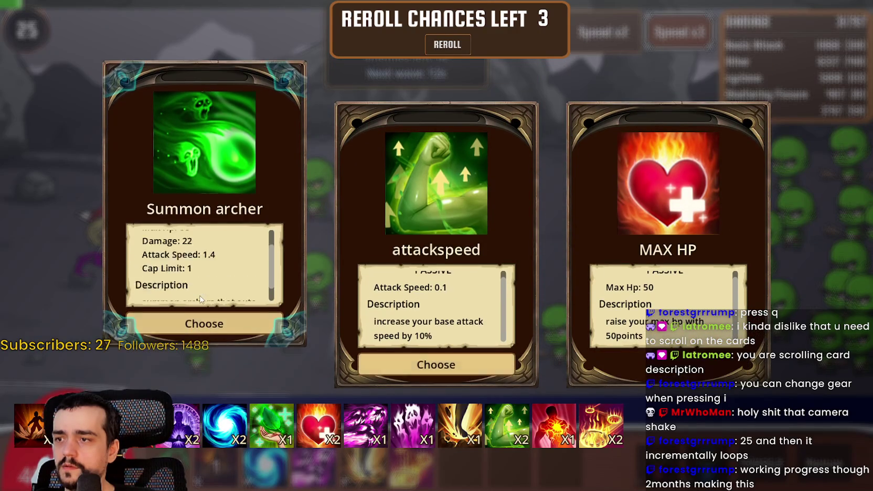
pyautogui.click(417, 322)
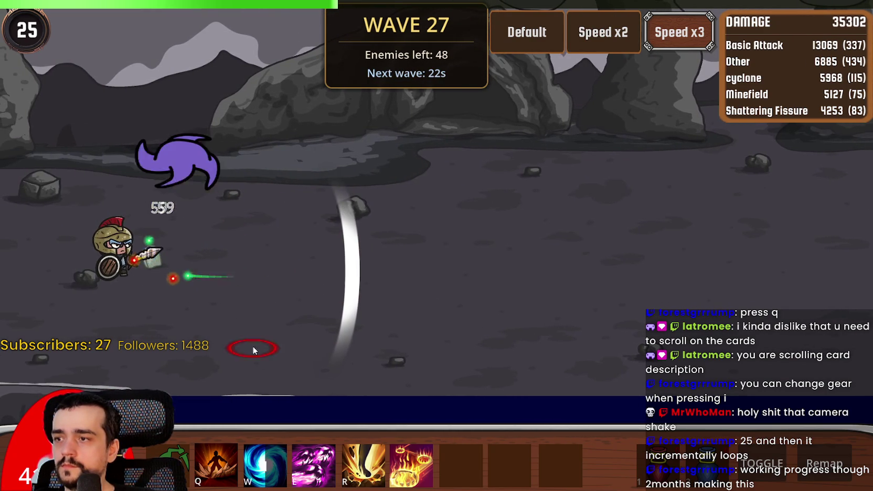
pyautogui.press('i')
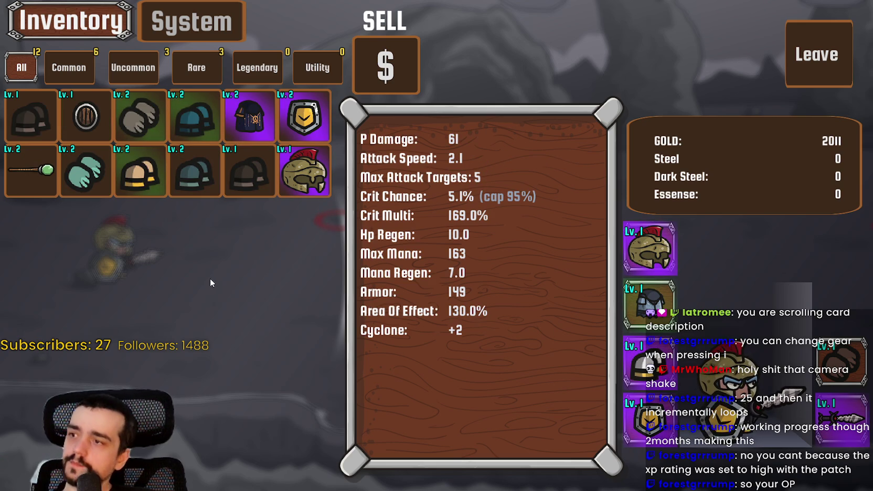
# - Inspect the Imperial Heavy Shield, sell the unequipped gear for 2131 gold, and resume wave 28
pyautogui.click(322, 131)
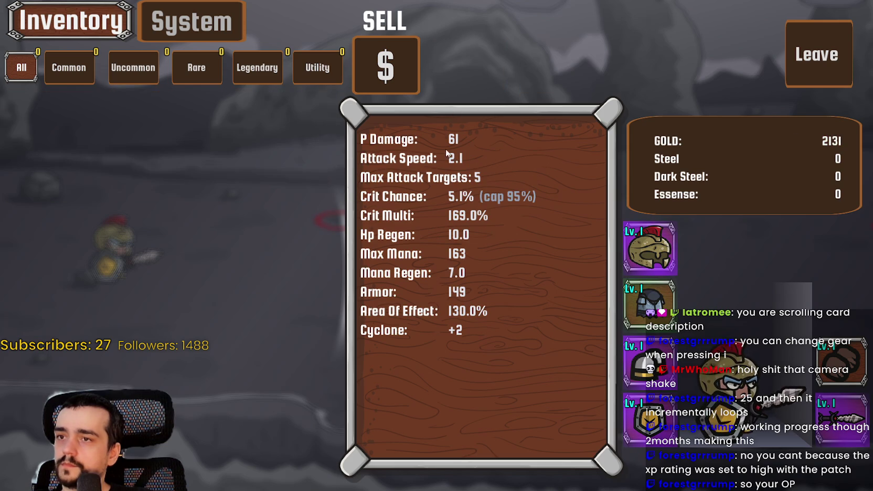
pyautogui.press('Escape')
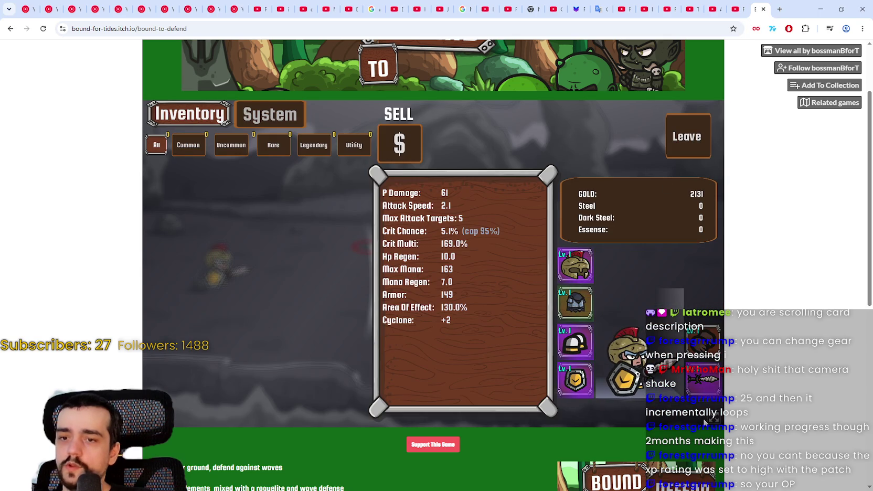
pyautogui.click(715, 419)
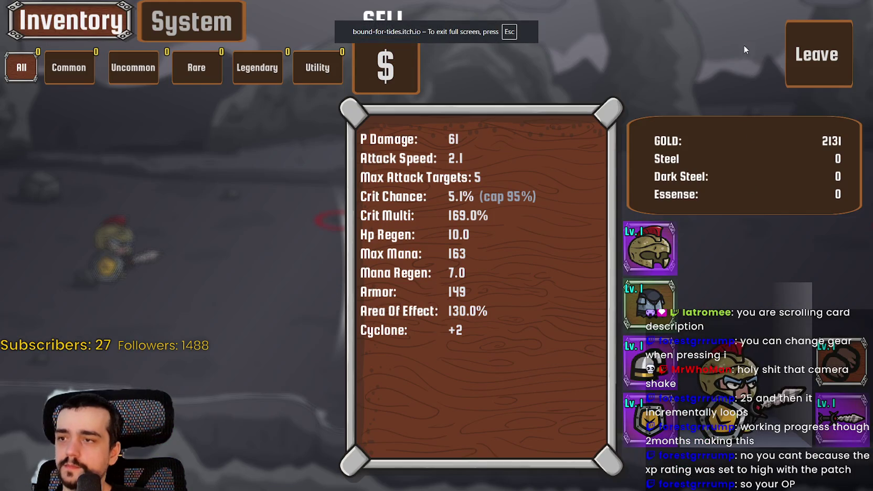
pyautogui.click(813, 56)
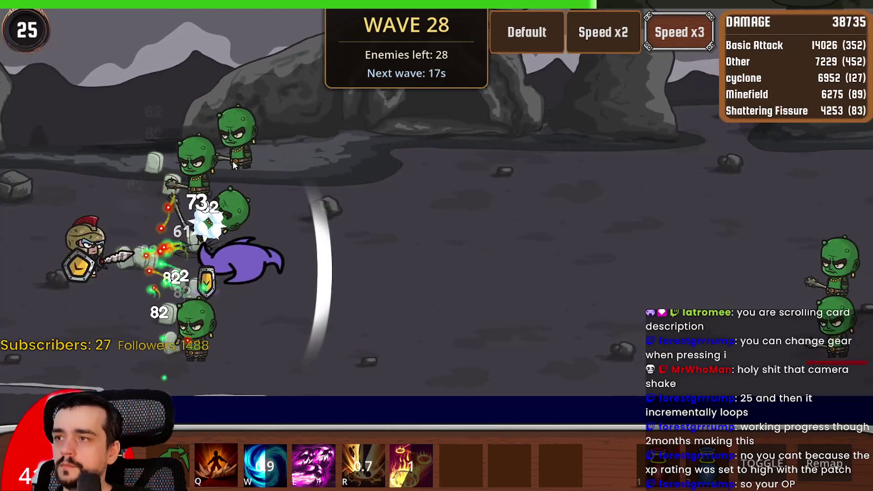
# - Move toward the goblins, cast Q, E and R, and pick two upgrade cards on the way to wave 36
pyautogui.rightClick(198, 231)
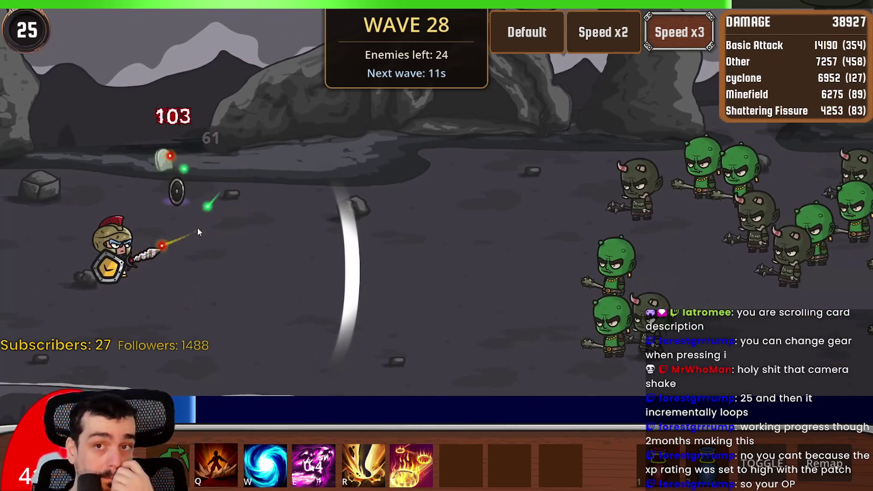
pyautogui.press('q')
pyautogui.press('e')
pyautogui.press('r')
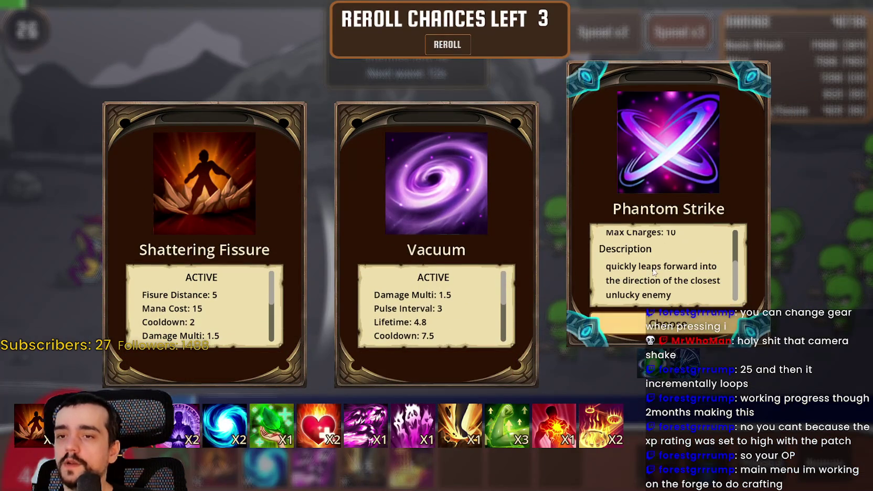
pyautogui.click(193, 318)
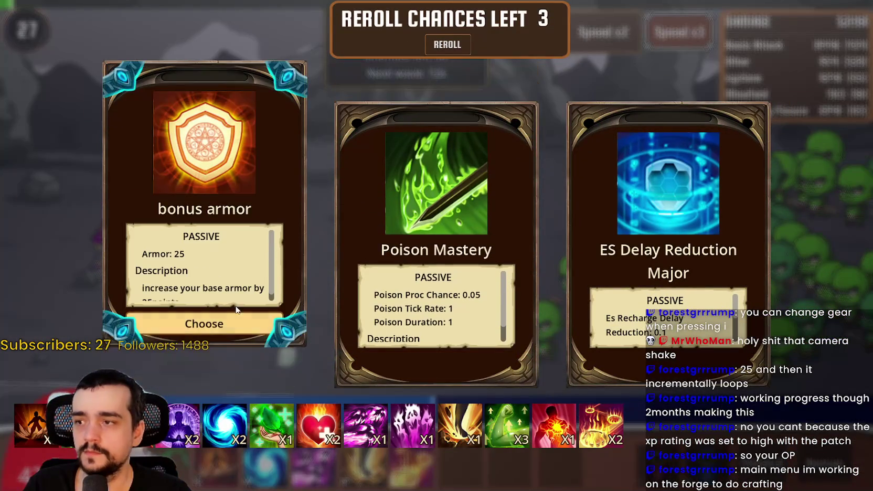
pyautogui.click(429, 328)
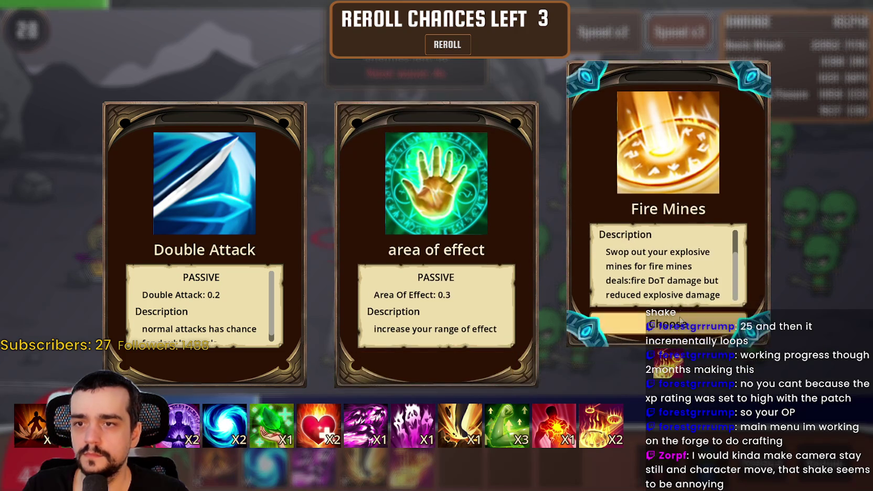
# - Choose Fire Mines, then cast R repeatedly against the horde through waves 40–42
pyautogui.click(673, 325)
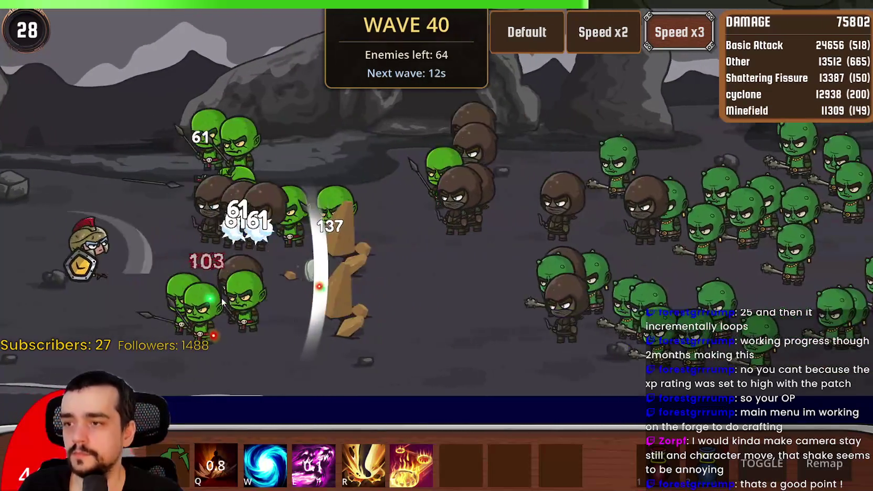
pyautogui.press('r')
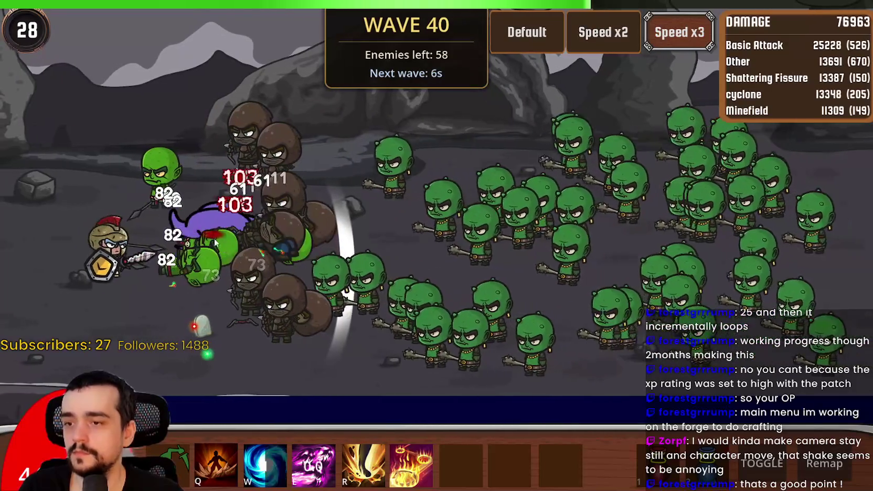
pyautogui.press('r')
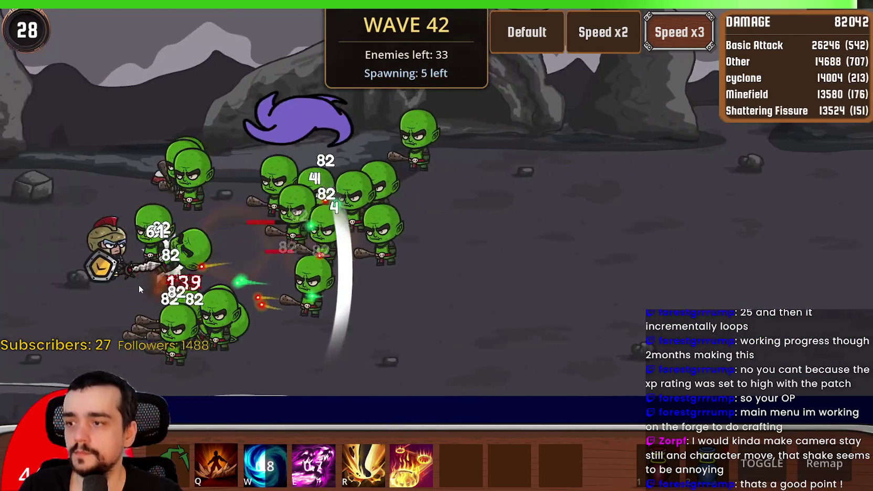
pyautogui.scroll(-2, 245, 276)
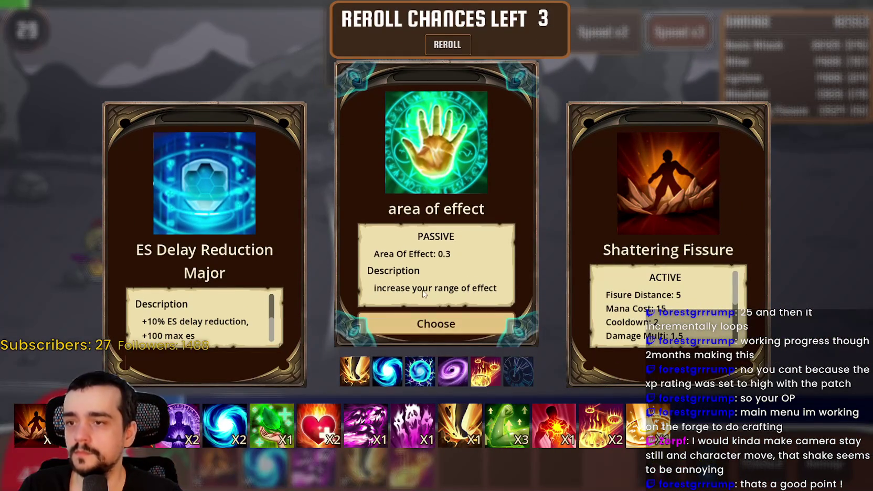
# - Choose area of effect, later Shattering Fissure, then open the inventory at wave 47 with 4103 gold
pyautogui.click(446, 325)
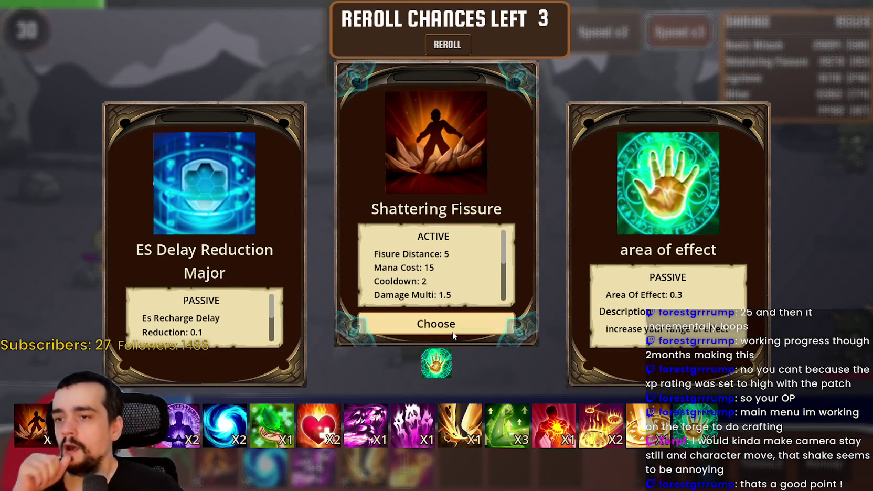
pyautogui.click(453, 329)
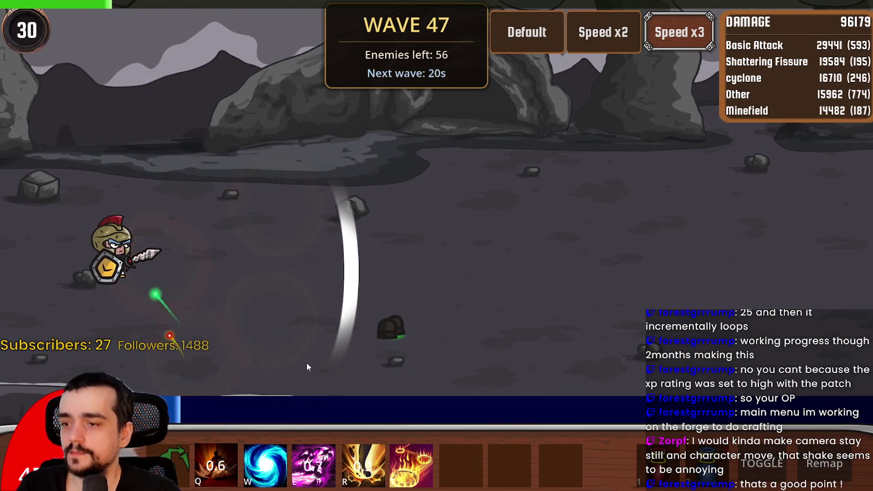
pyautogui.press('i')
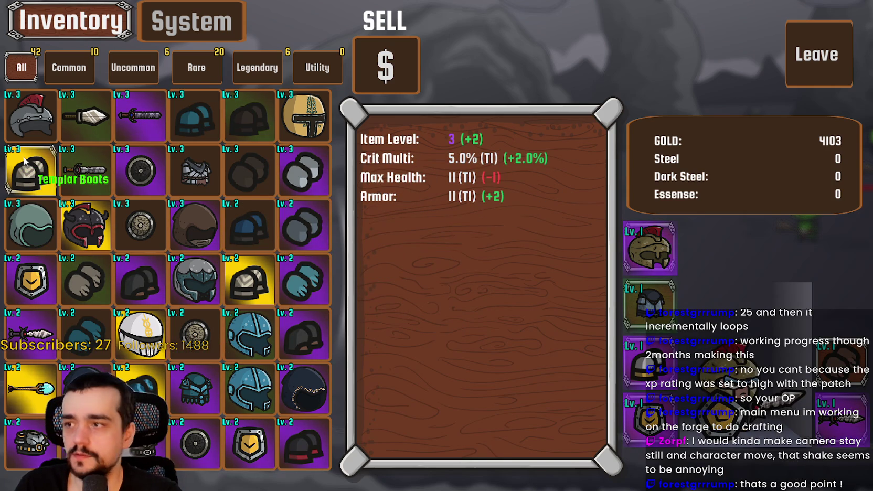
# - Equip the Lv.3 Templar Boots, Lv.2 armour, Lv.2 gloves and Lv.2 Imperial Heavy Shield
pyautogui.click(52, 181)
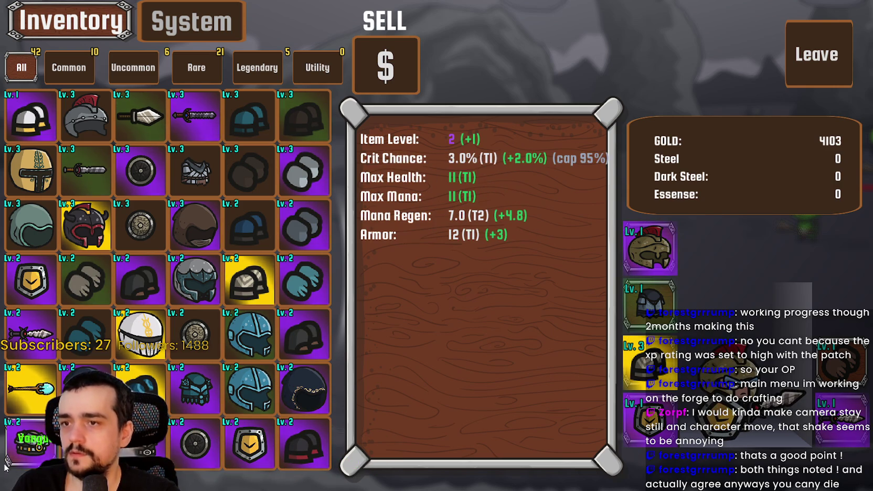
pyautogui.click(24, 451)
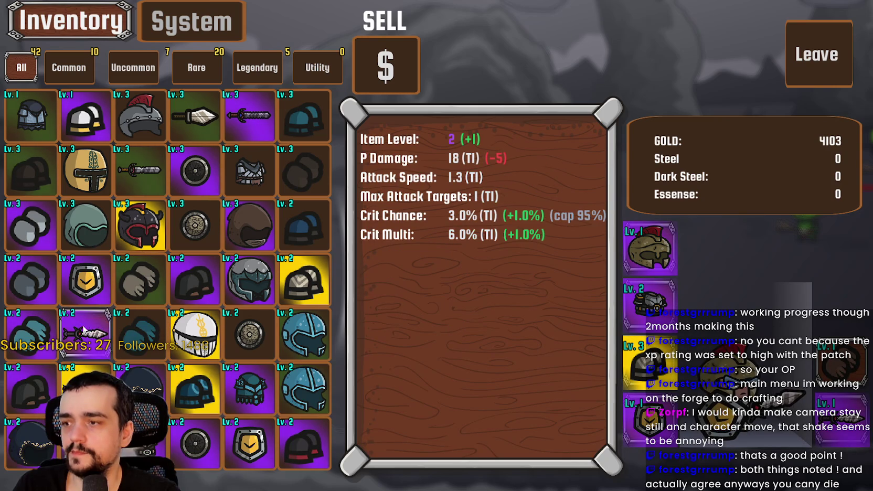
pyautogui.click(46, 325)
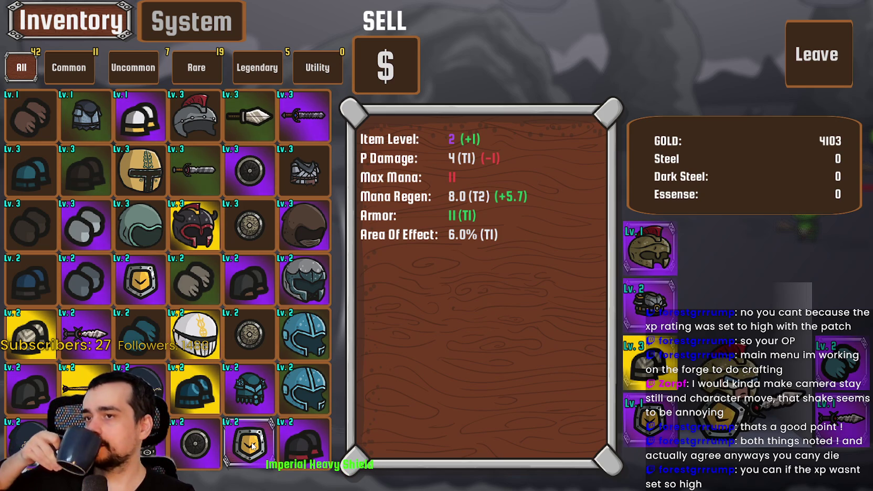
pyautogui.click(252, 446)
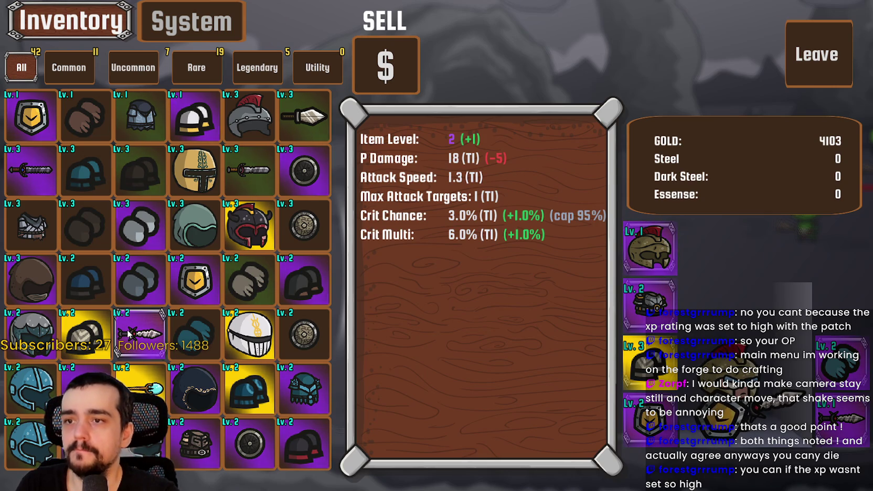
# - Box-select every remaining item, sell them for 420 gold to reach 4523, and resume battle
pyautogui.click(381, 63)
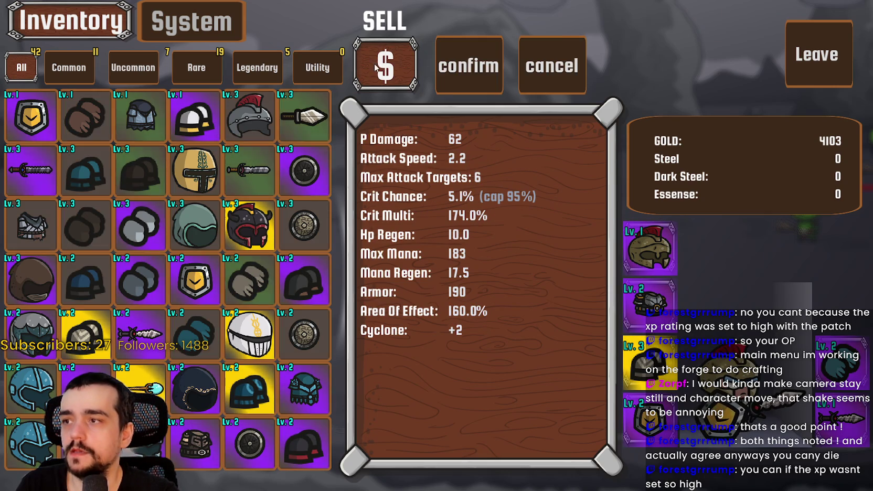
pyautogui.moveTo(21, 132)
pyautogui.mouseDown()
pyautogui.moveTo(273, 378)
pyautogui.moveTo(331, 464)
pyautogui.mouseUp()
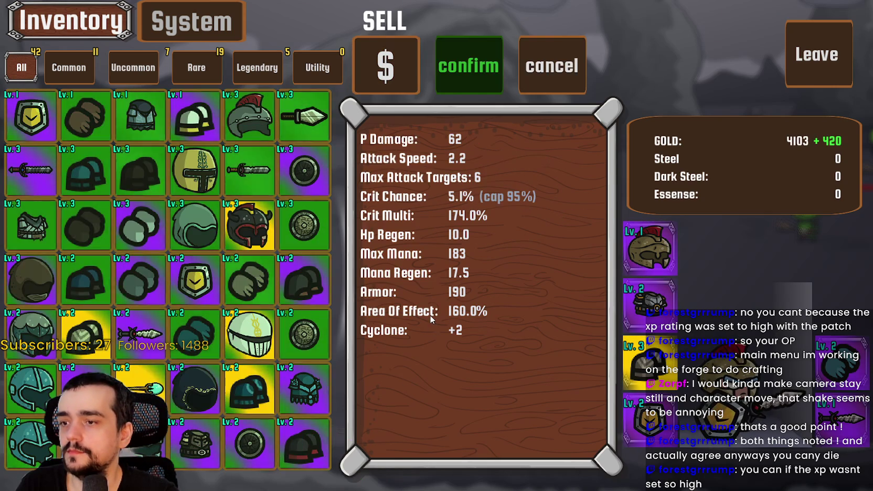
pyautogui.click(491, 67)
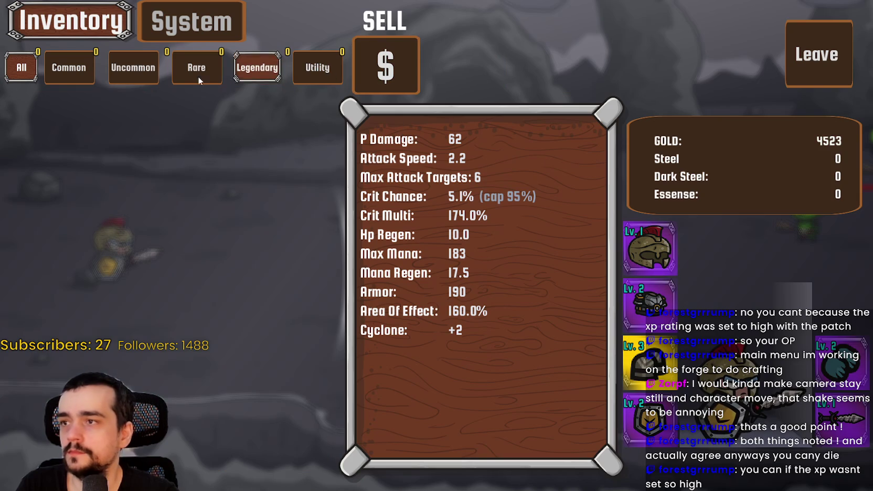
pyautogui.click(827, 53)
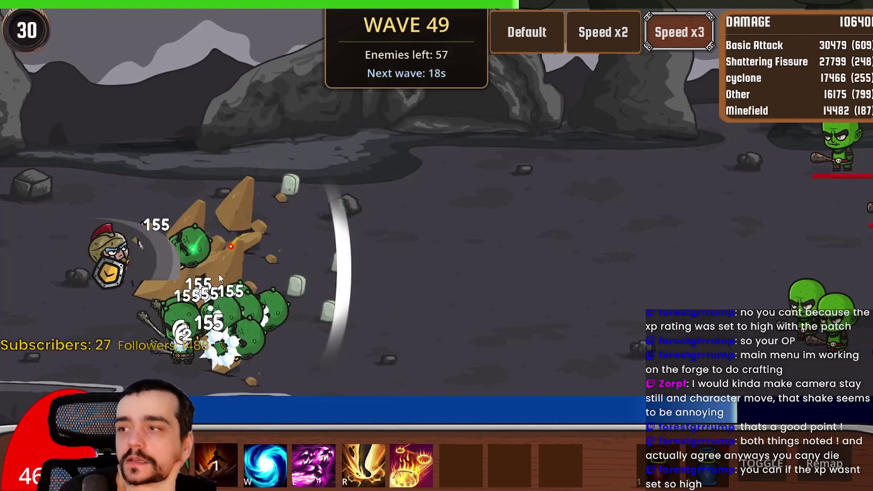
# - Target spots on the battlefield and take the attack range upgrade
pyautogui.click(219, 278)
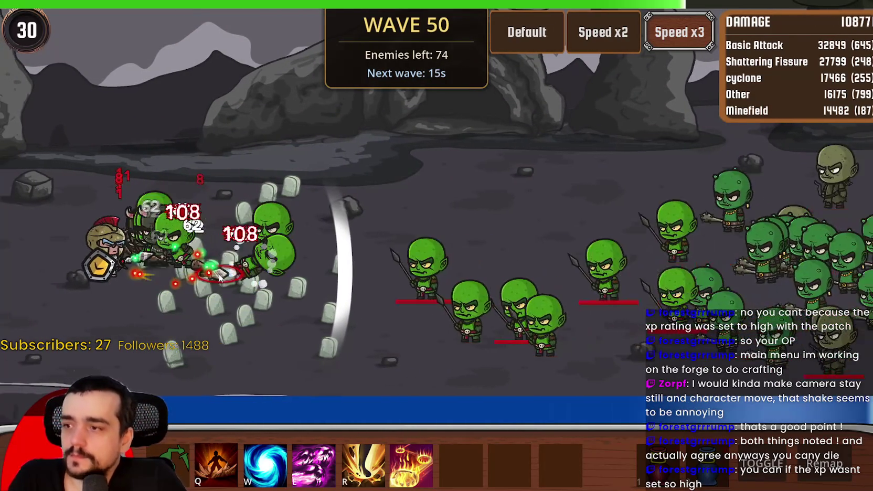
pyautogui.rightClick(219, 277)
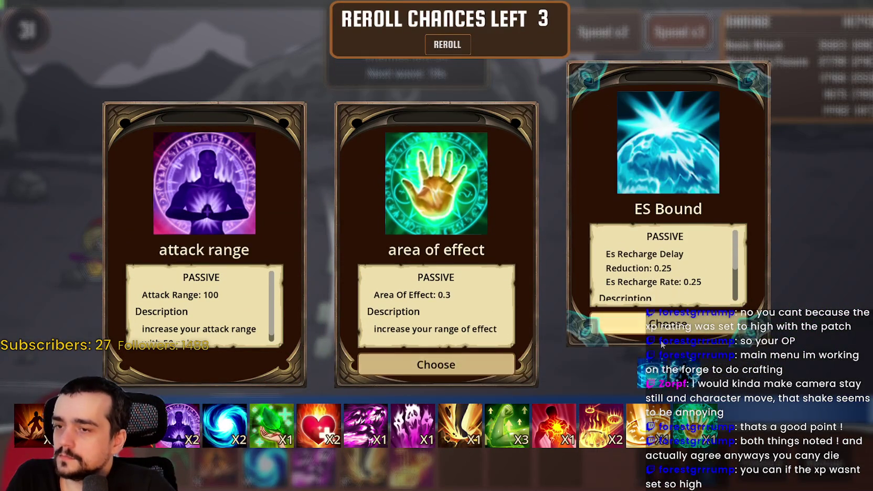
pyautogui.click(215, 325)
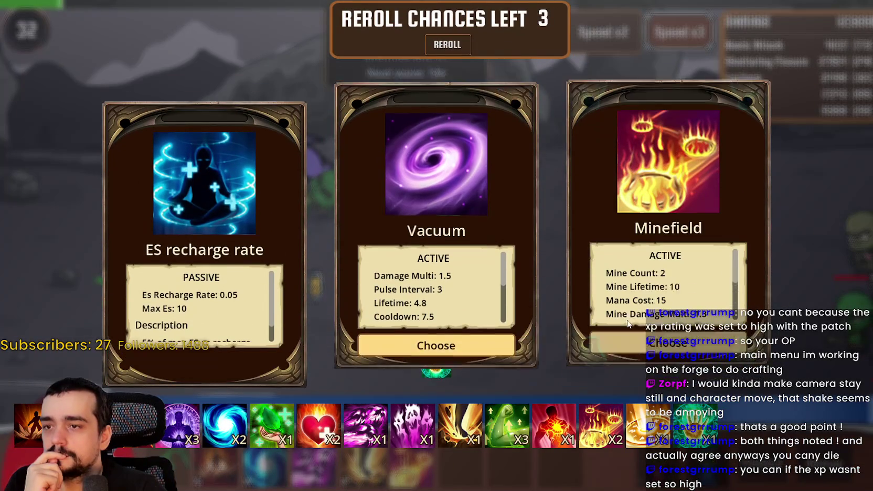
# - Take the Minefield upgrade, unleash a skill, and open the inventory showing 5781 gold
pyautogui.click(668, 331)
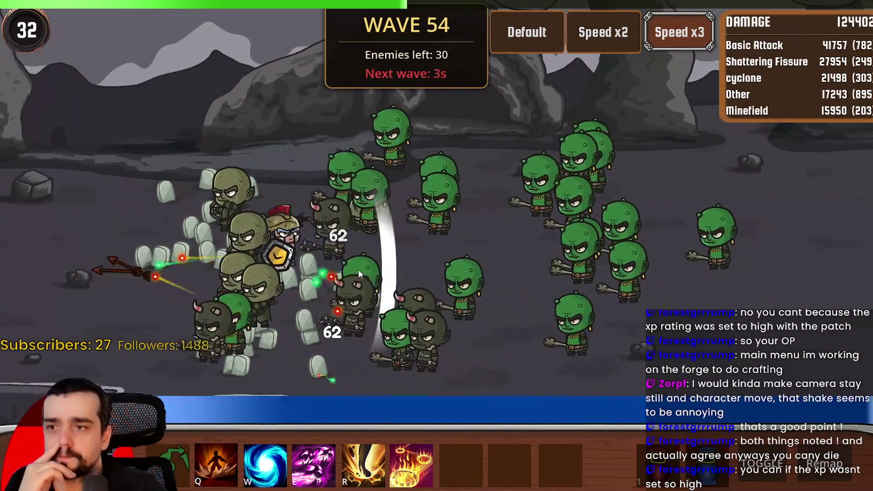
pyautogui.click(411, 458)
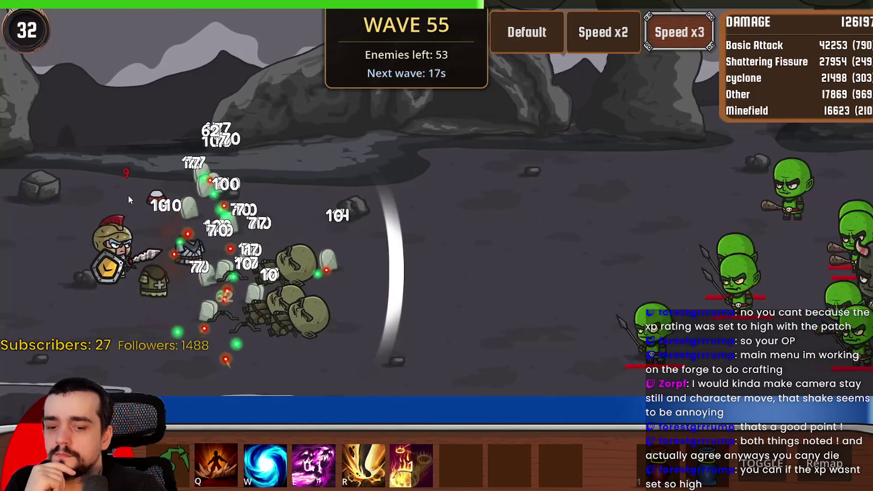
pyautogui.press('i')
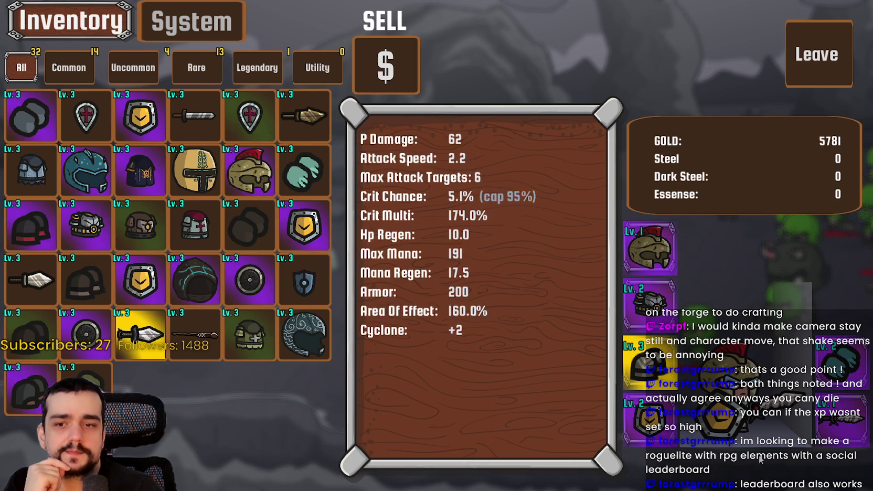
# - Swap the Lv.1 sword and Lv.2 shield for the legendary sword, then leave the inventory
pyautogui.click(842, 420)
pyautogui.click(648, 419)
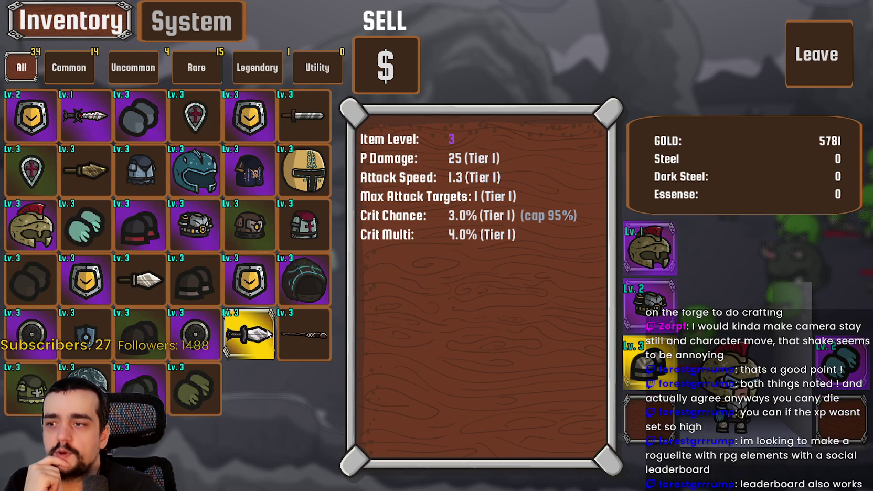
pyautogui.click(247, 323)
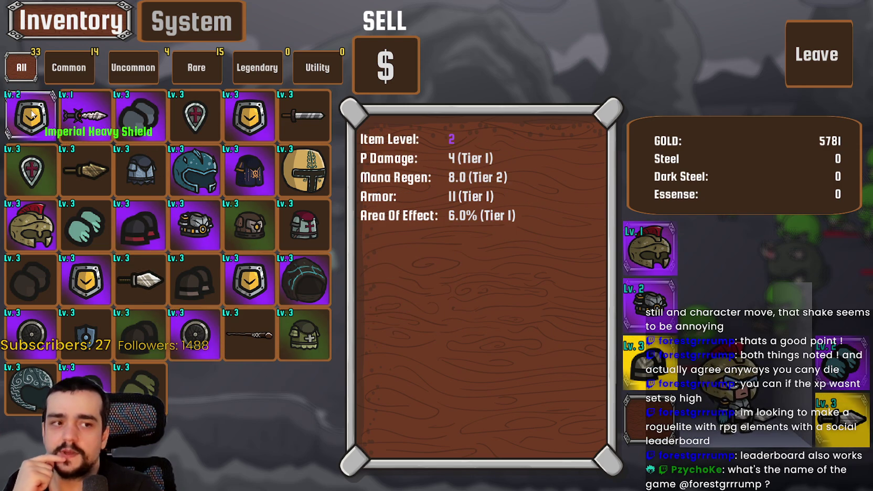
pyautogui.click(818, 54)
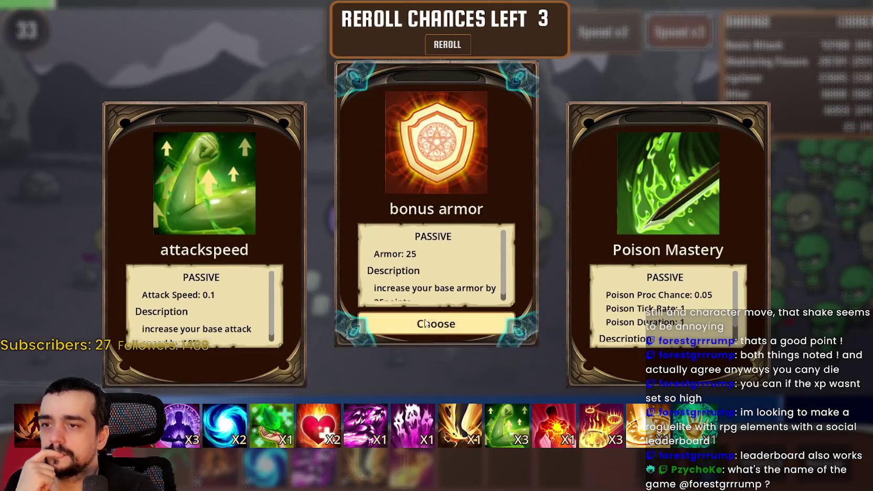
# - Take the Poison Mastery upgrade and cast Shattering Fissure on nearby enemies
pyautogui.scroll(-1, 695, 285)
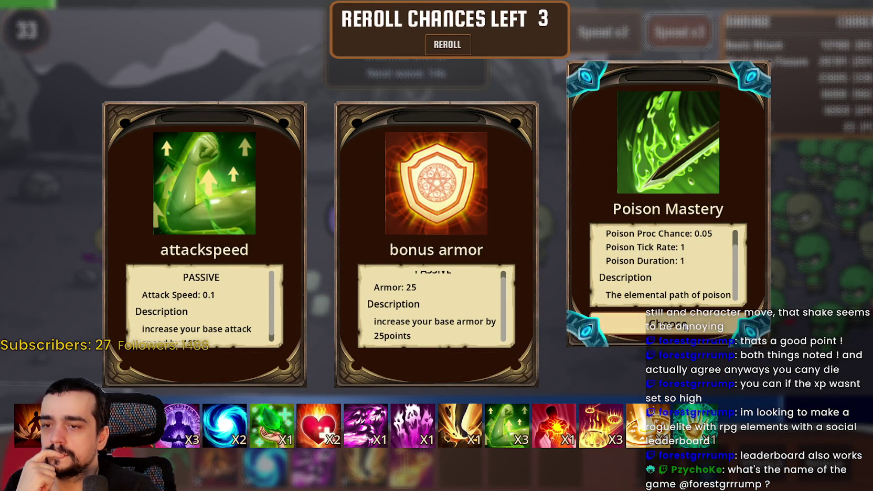
pyautogui.click(685, 326)
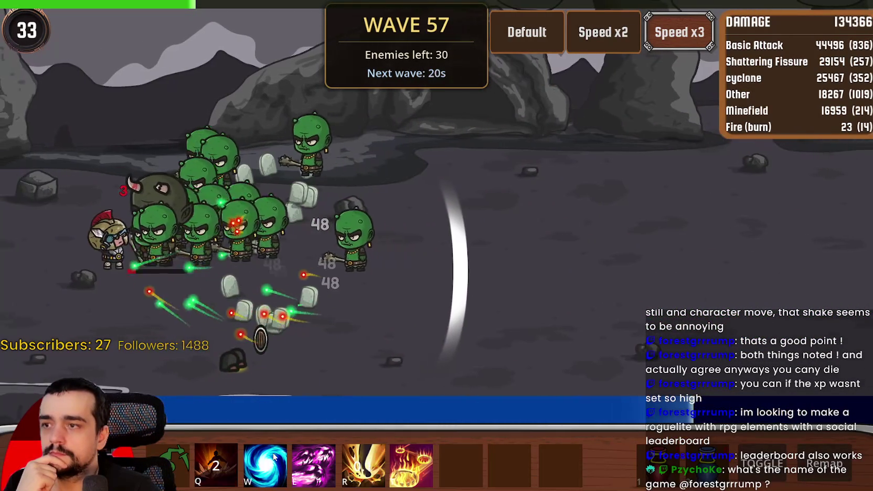
pyautogui.press('q')
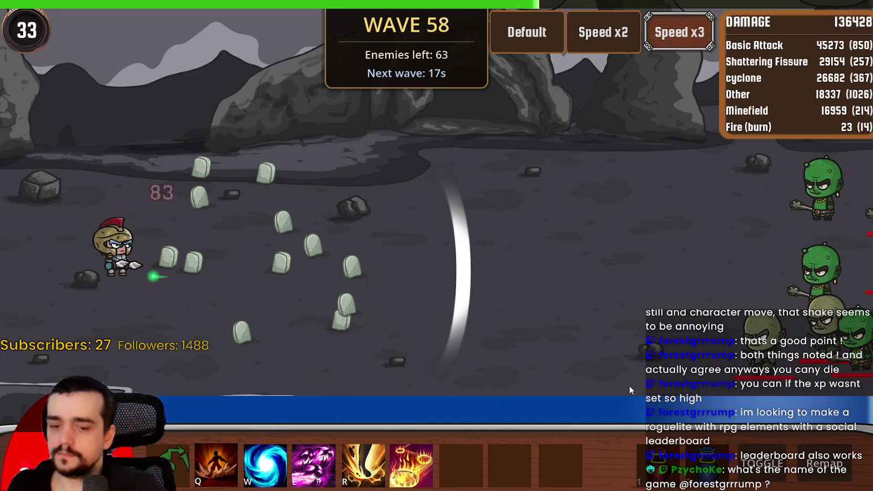
# - Move the legendary helmet into the first slot and equip the Paladin Gloves
pyautogui.press('i')
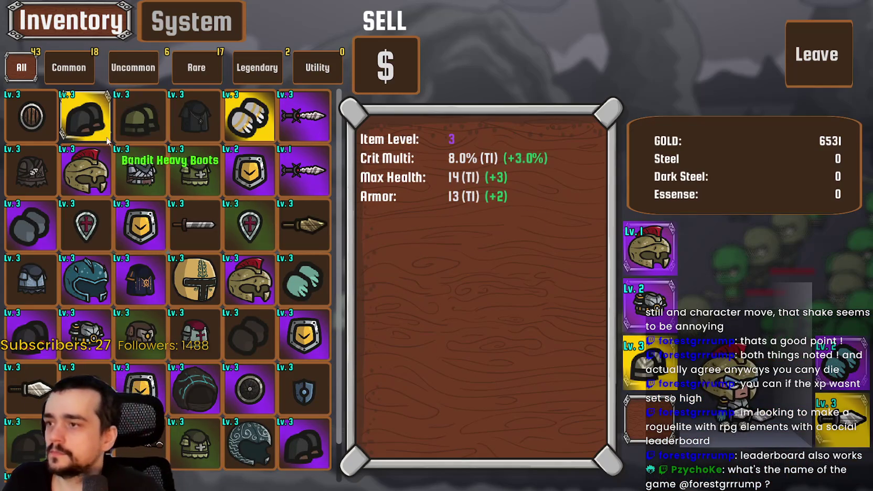
pyautogui.moveTo(86, 118); pyautogui.dragTo(32, 118)
pyautogui.click(247, 128)
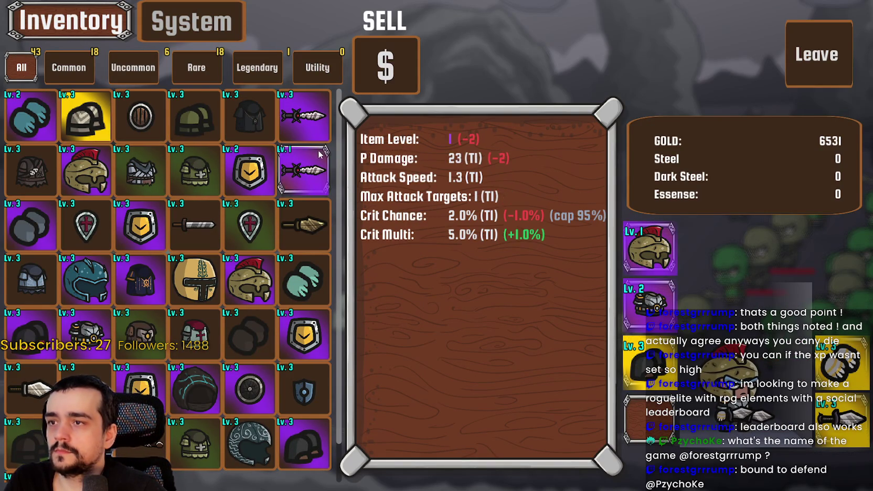
# - Sell all remaining inventory items for 430 gold and return to the battle
pyautogui.scroll(-1, 88, 270)
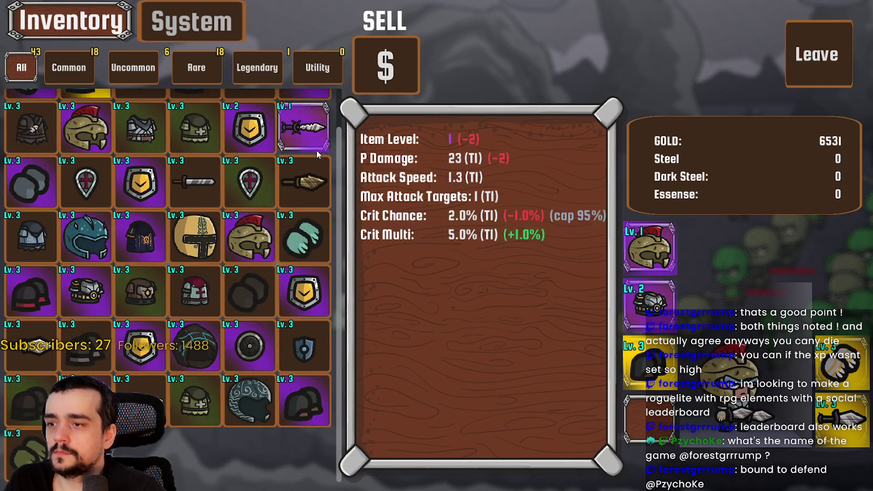
pyautogui.scroll(1, 312, 150)
pyautogui.click(386, 66)
pyautogui.moveTo(28, 119); pyautogui.dragTo(355, 490)
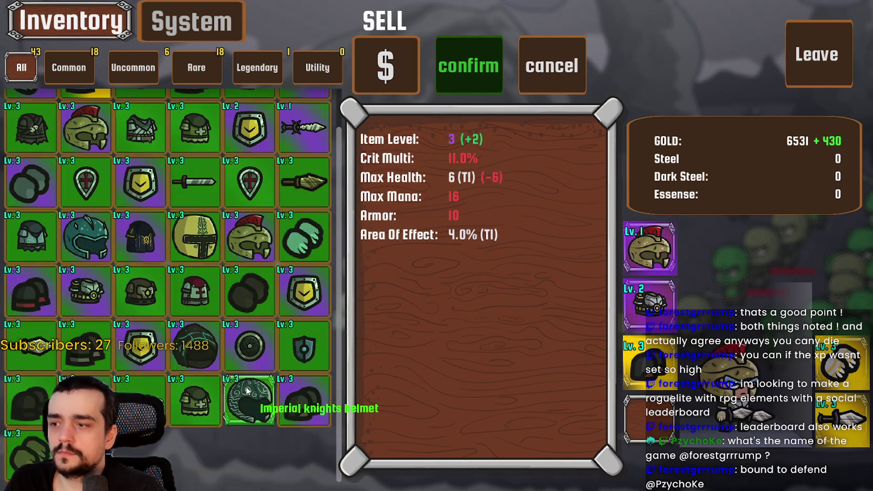
pyautogui.click(467, 74)
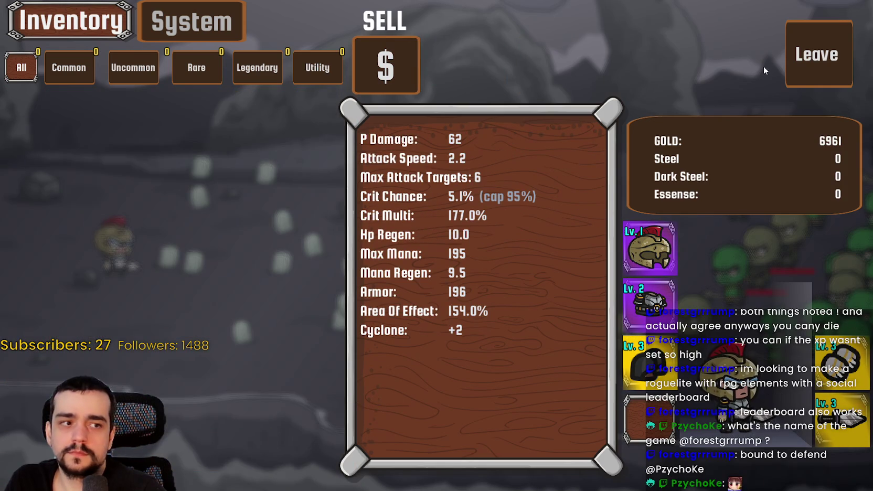
pyautogui.click(806, 55)
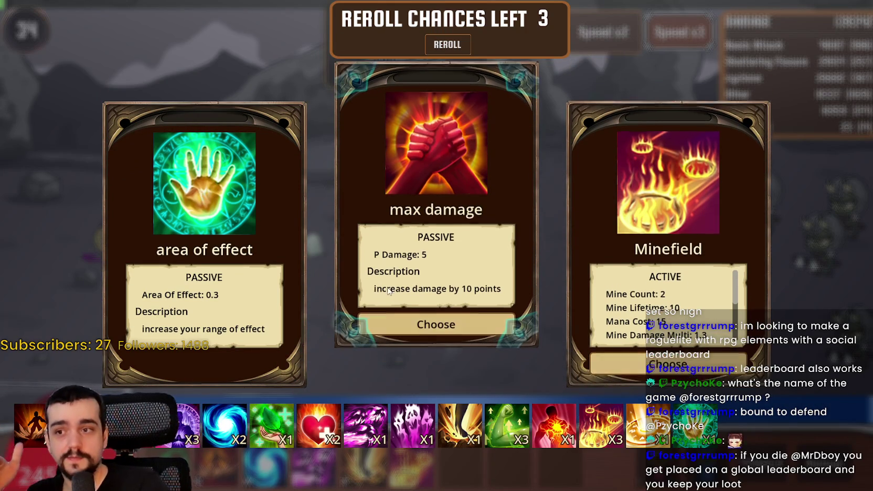
# - Pick the max damage upgrade card and fight on until the run ends at wave 61
pyautogui.click(457, 333)
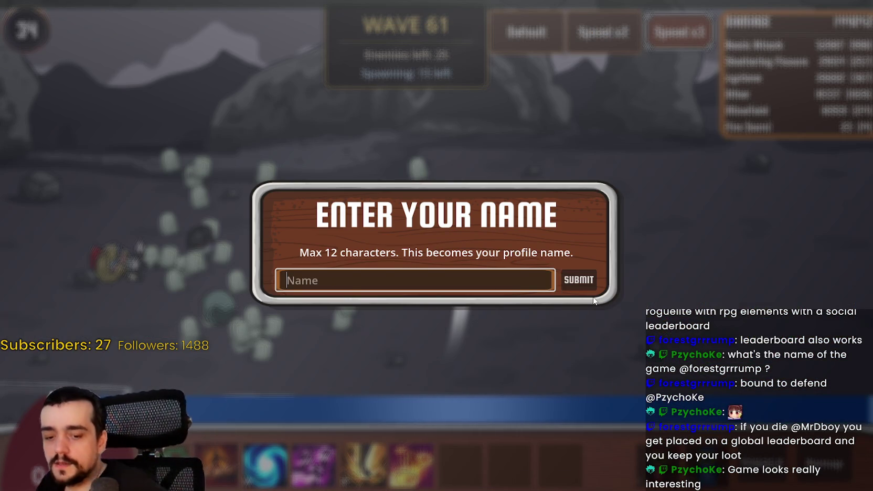
# - Enter a player name in the Enter Your Name field and submit it
pyautogui.write('MRDBOY')
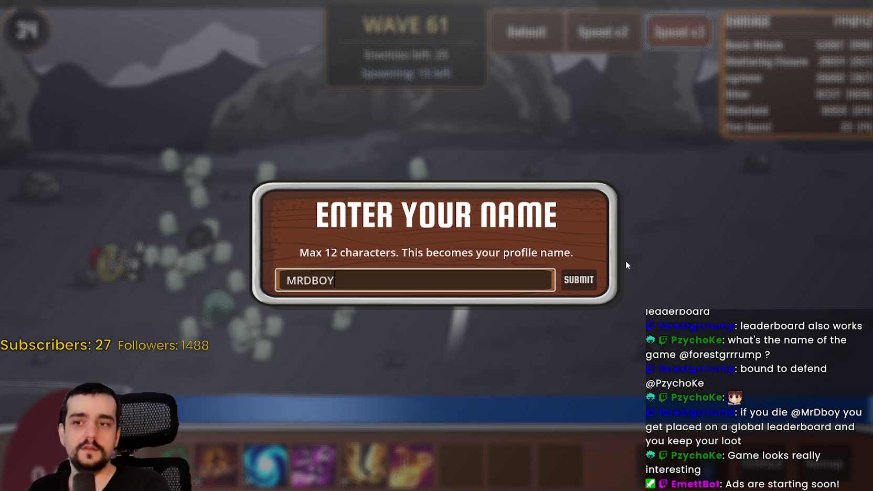
pyautogui.click(592, 280)
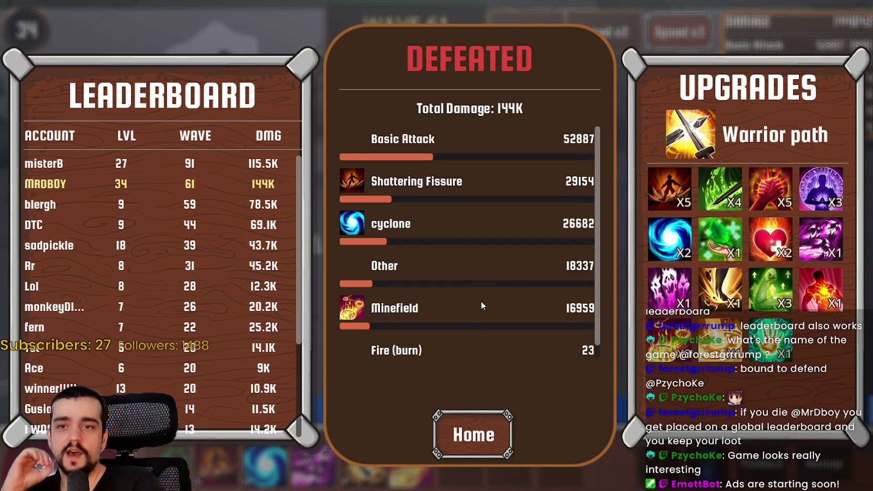
# - Review the leaderboard and damage list, go Home, and open the inventory
pyautogui.scroll(-5, 197, 366)
pyautogui.scroll(5, 197, 366)
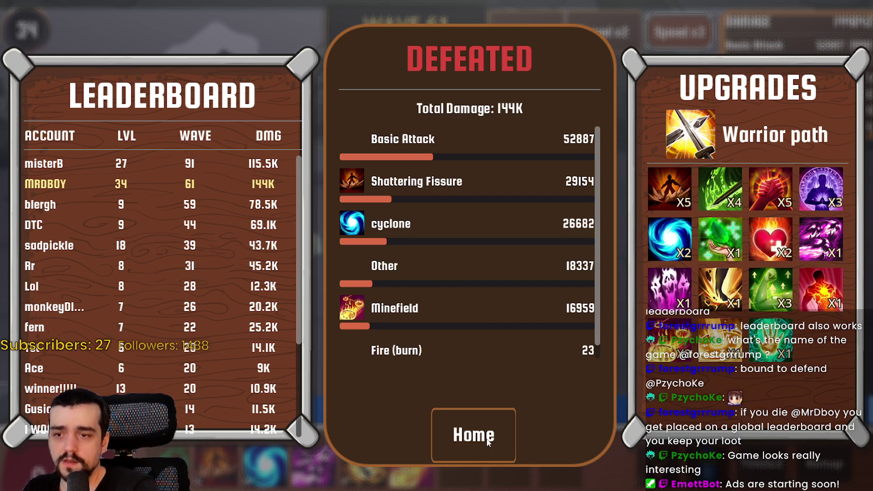
pyautogui.scroll(-1, 476, 277)
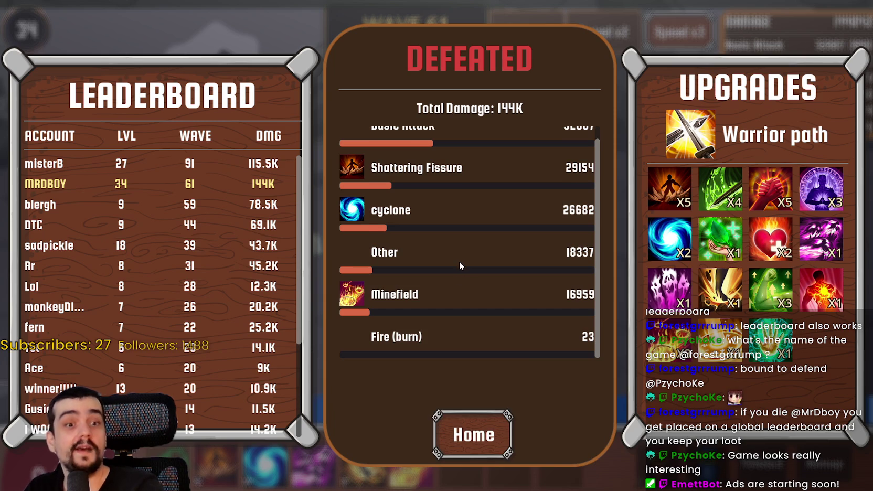
pyautogui.scroll(1, 460, 262)
pyautogui.scroll(-5, 214, 236)
pyautogui.scroll(5, 227, 232)
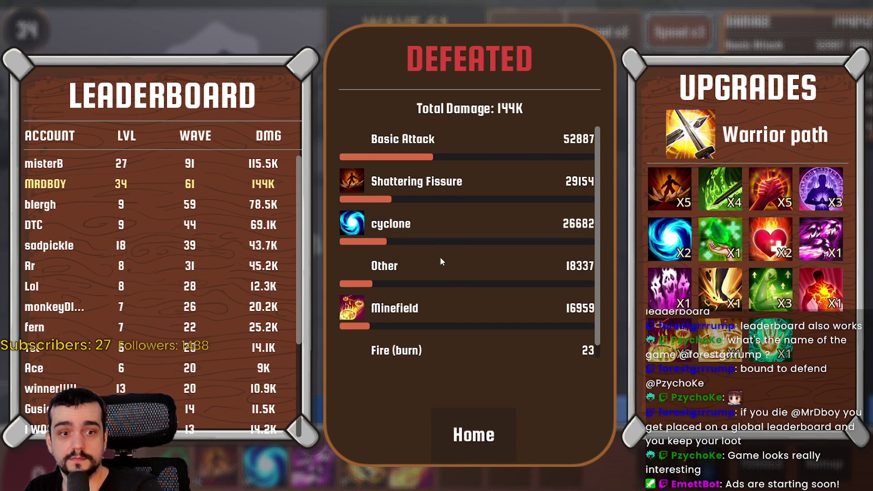
pyautogui.click(472, 433)
pyautogui.click(409, 383)
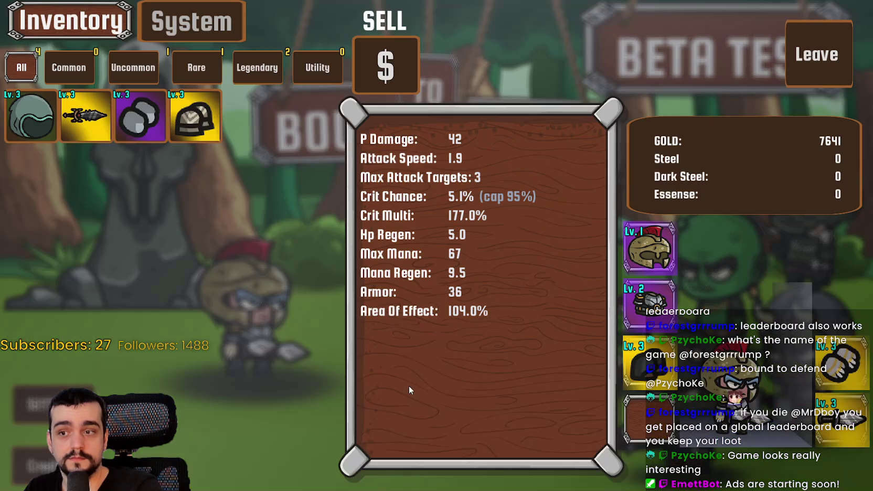
pyautogui.click(93, 140)
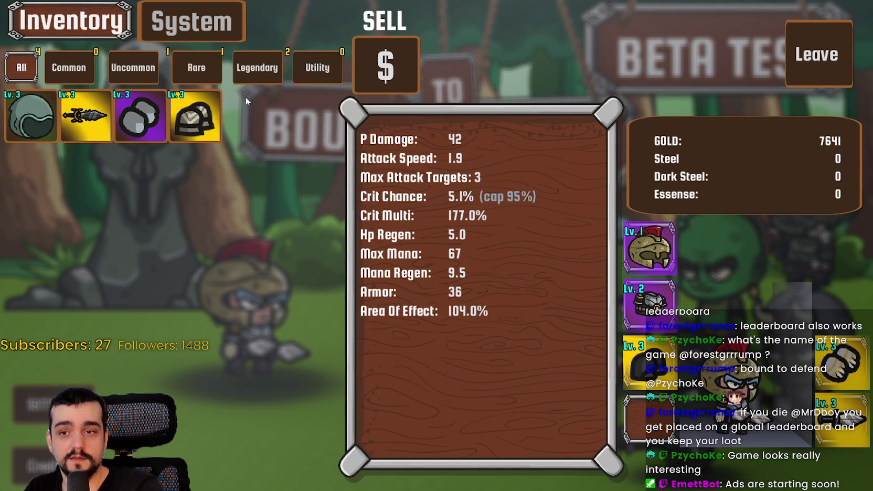
pyautogui.click(152, 116)
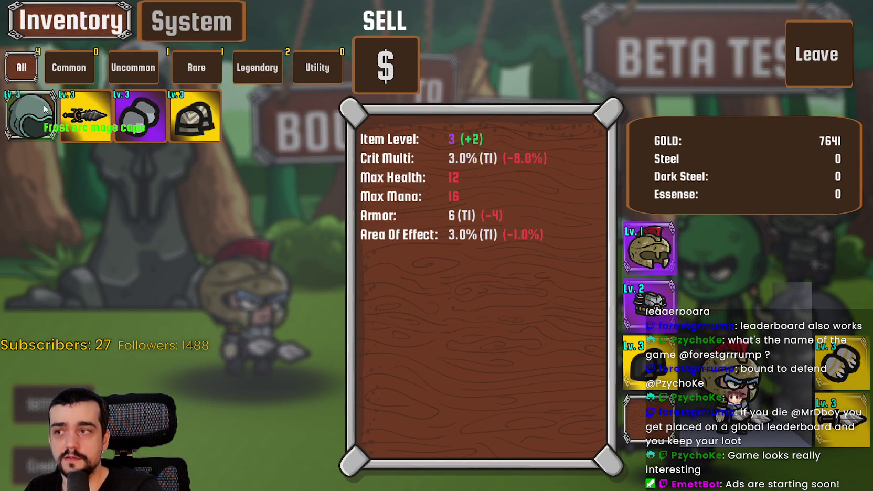
pyautogui.click(818, 54)
pyautogui.click(517, 387)
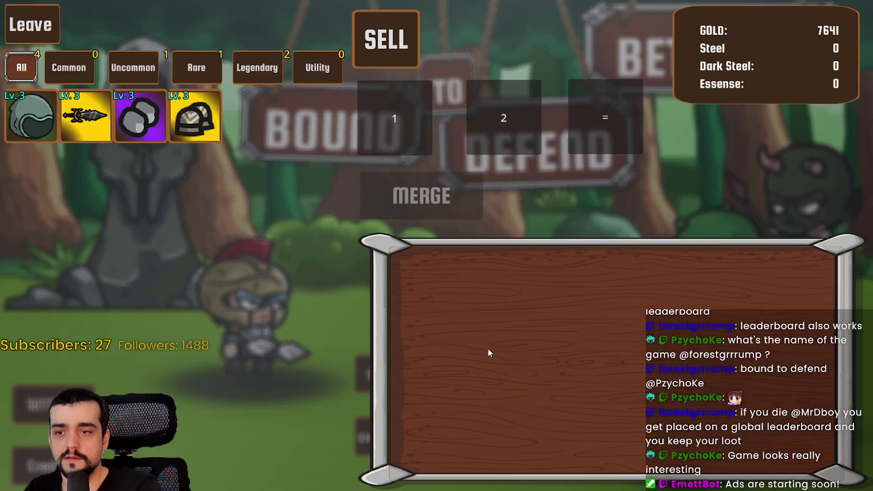
pyautogui.moveTo(128, 115)
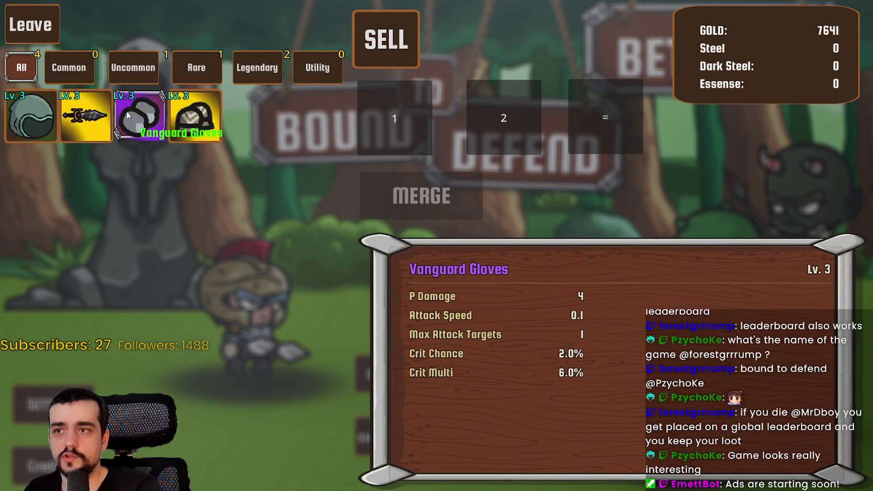
pyautogui.click(84, 126)
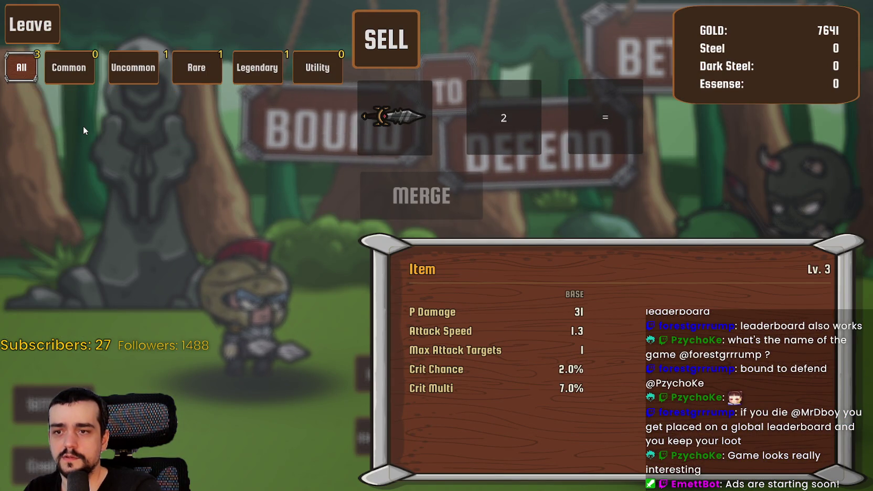
pyautogui.click(419, 135)
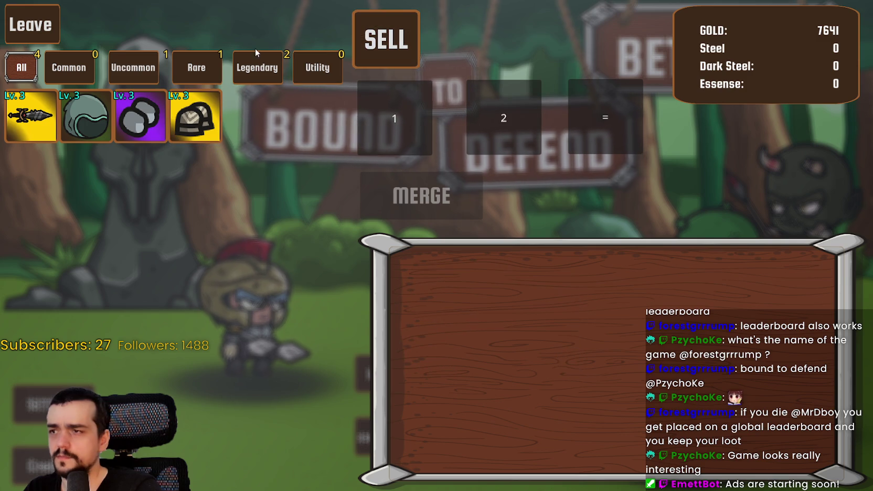
pyautogui.click(49, 119)
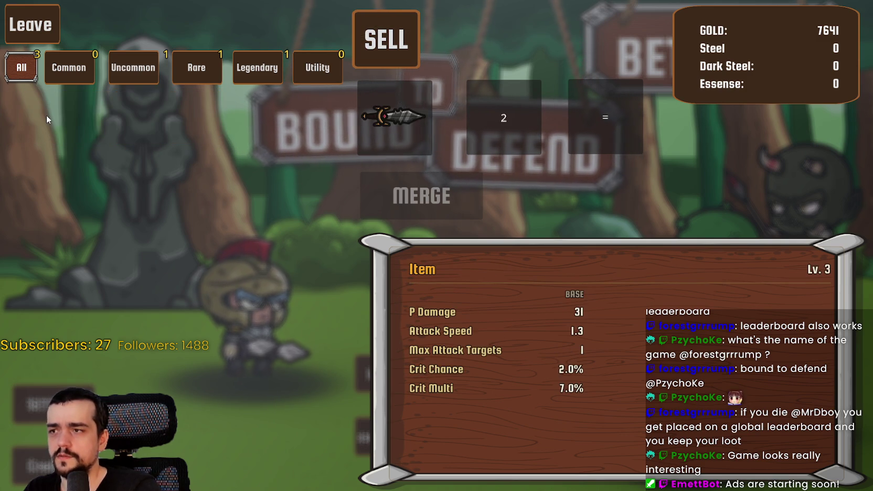
pyautogui.click(411, 99)
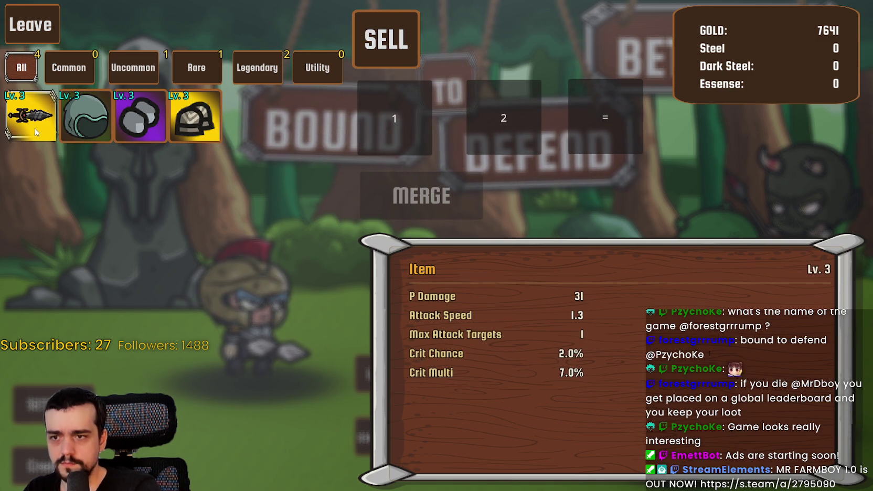
pyautogui.click(154, 119)
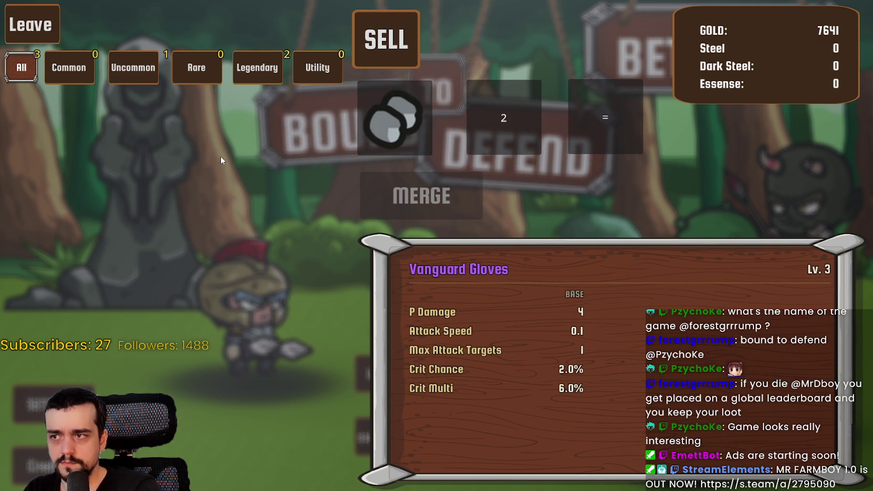
pyautogui.click(392, 125)
pyautogui.click(200, 128)
pyautogui.click(420, 144)
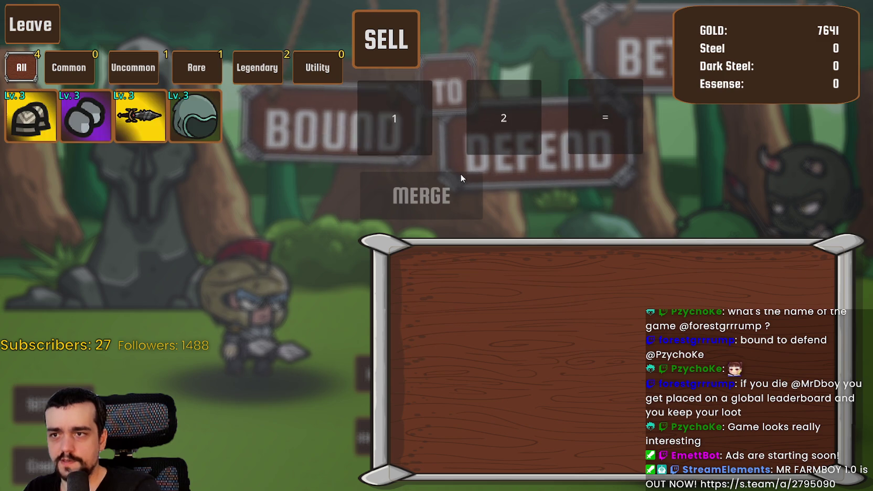
pyautogui.press('Escape')
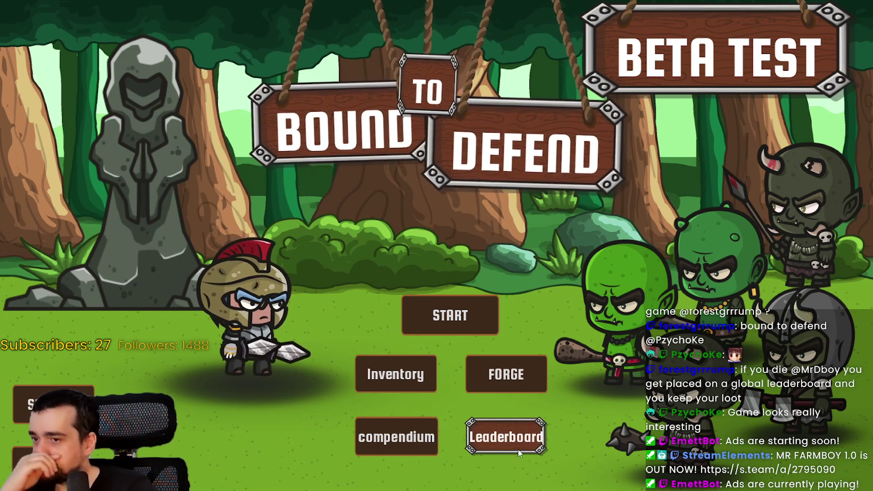
# - Glance at the enemies compendium, inventory and forge, then start the first area at Tier I
pyautogui.click(400, 452)
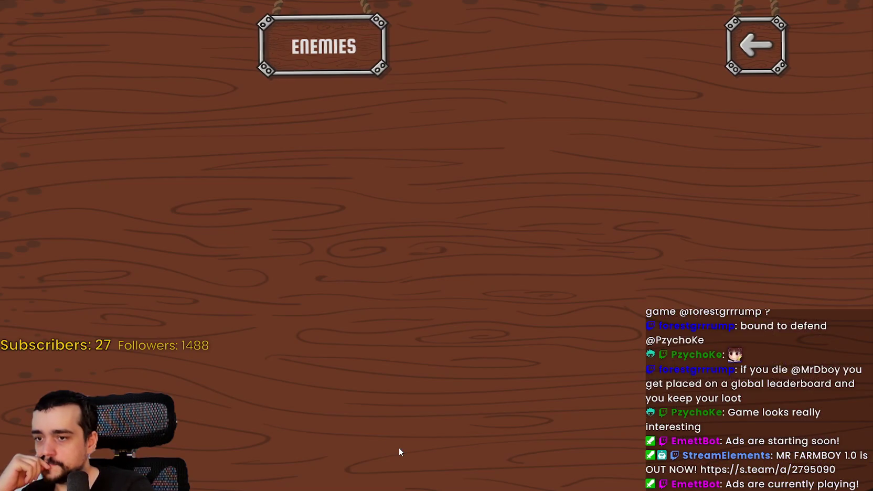
pyautogui.click(741, 53)
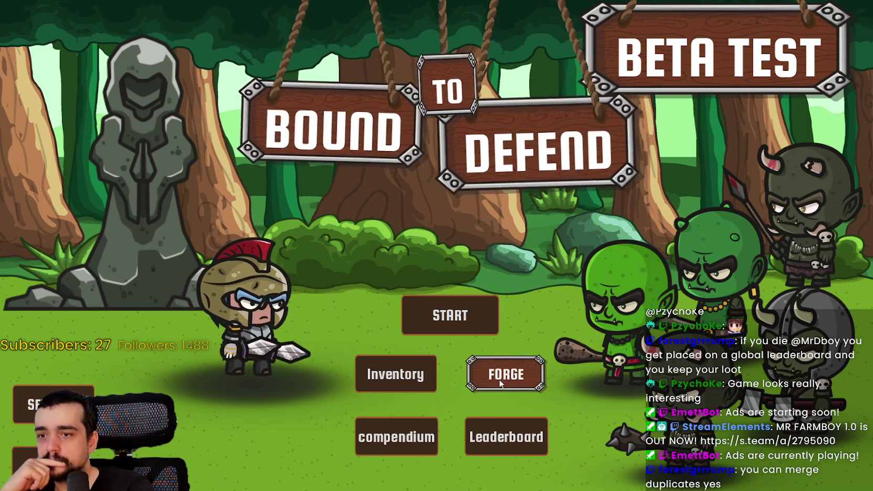
pyautogui.click(397, 373)
pyautogui.click(837, 36)
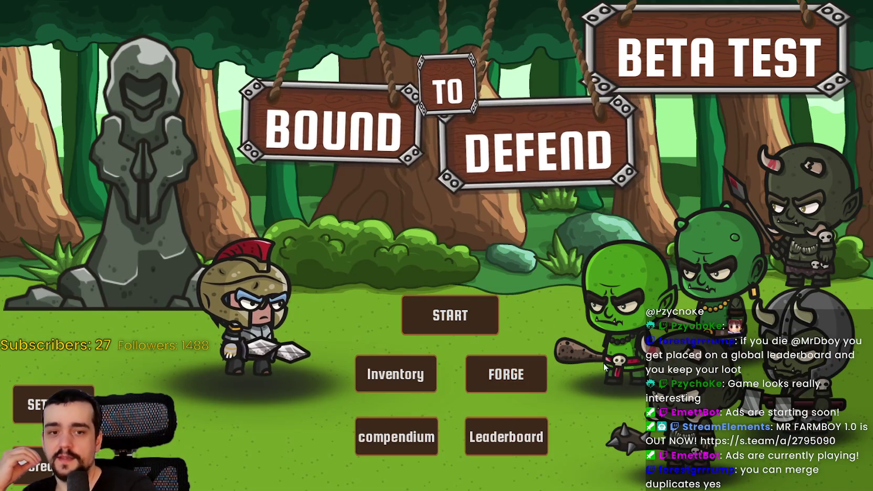
pyautogui.click(504, 374)
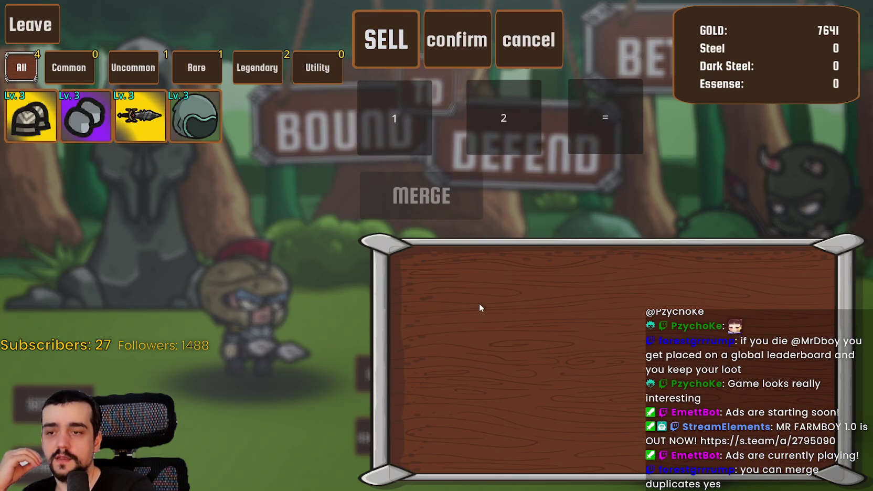
pyautogui.click(32, 29)
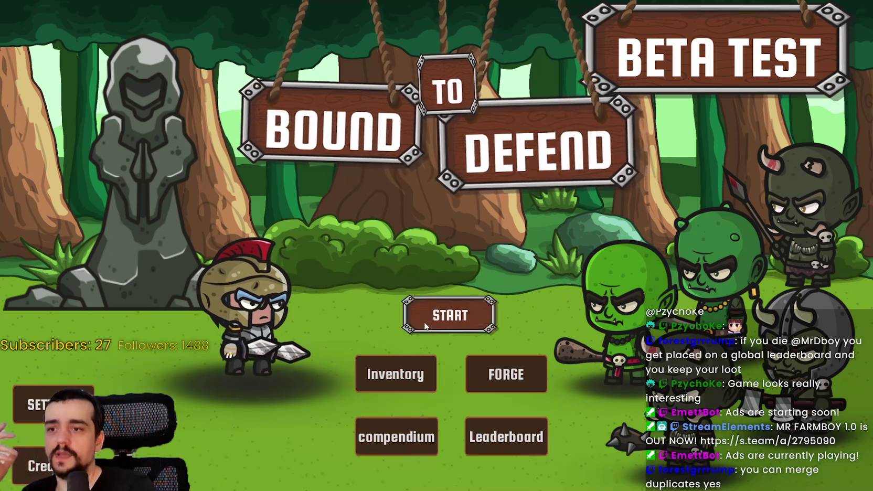
pyautogui.click(438, 312)
pyautogui.click(559, 154)
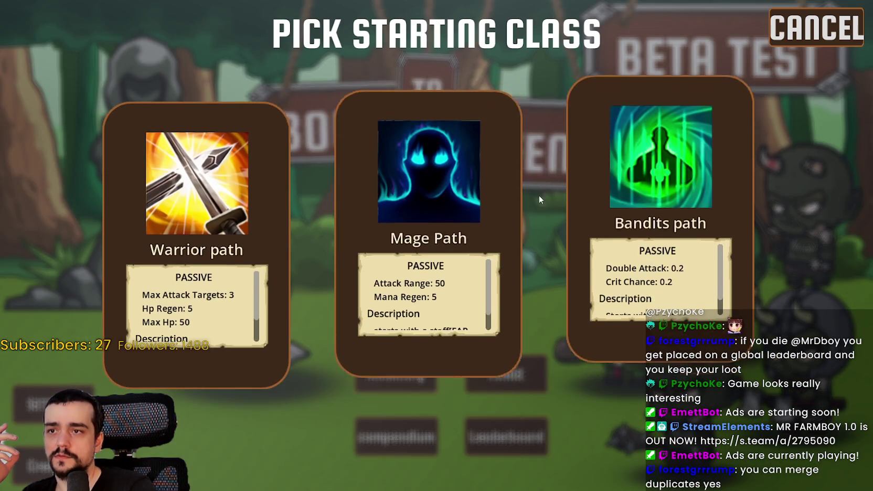
# - Pick the Warrior path and briefly check the inventory during wave 1
pyautogui.click(442, 325)
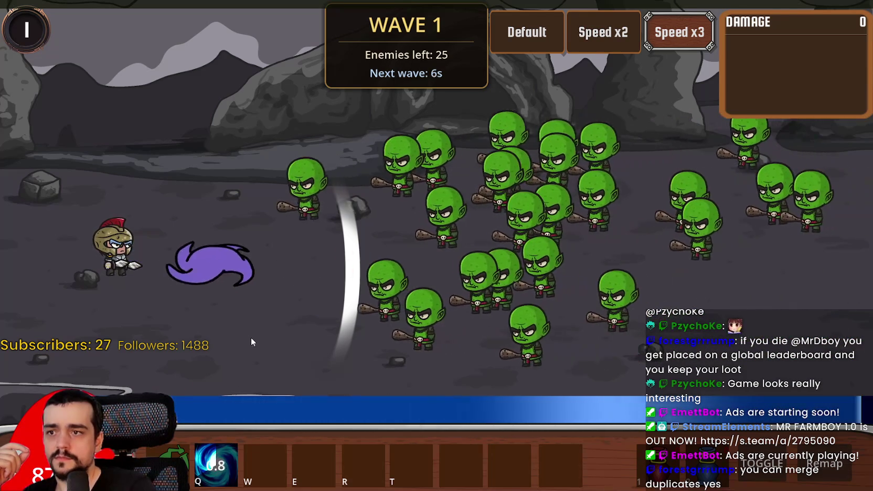
pyautogui.press('i')
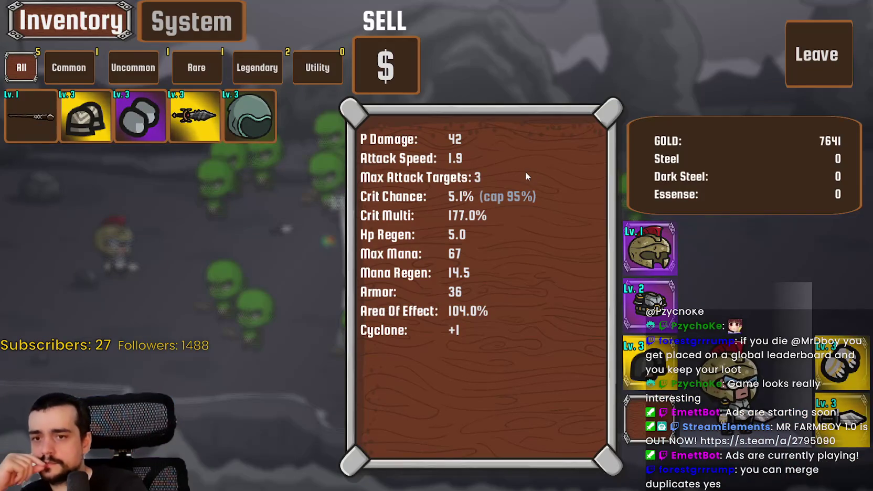
pyautogui.press('i')
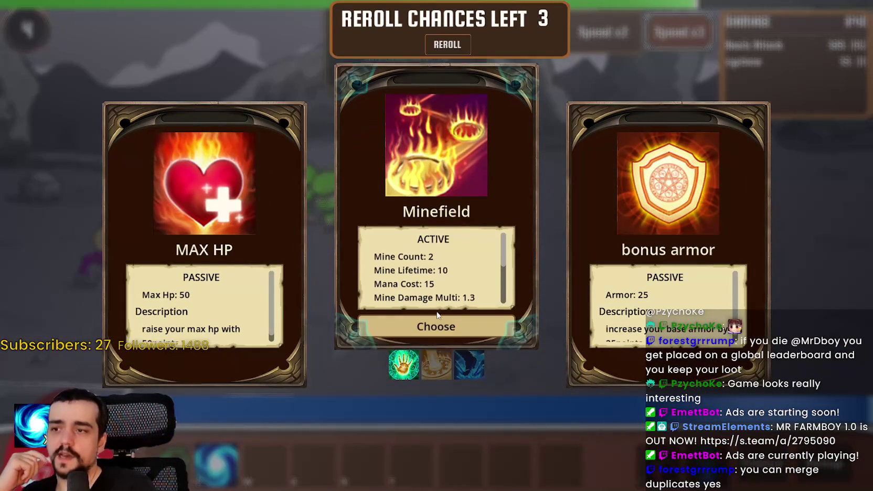
# - Take the bonus armor, Mayhem and Fire Mastery upgrades
pyautogui.scroll(-3, 433, 309)
pyautogui.click(671, 328)
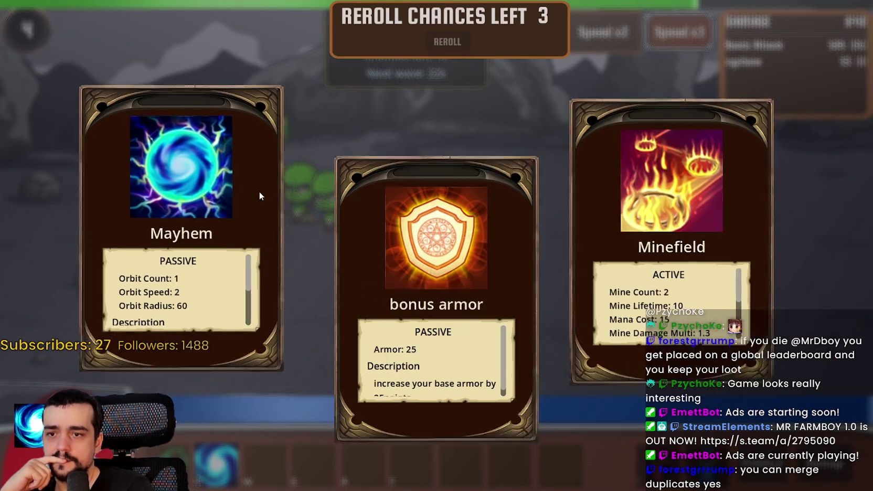
pyautogui.scroll(-3, 204, 297)
pyautogui.click(210, 328)
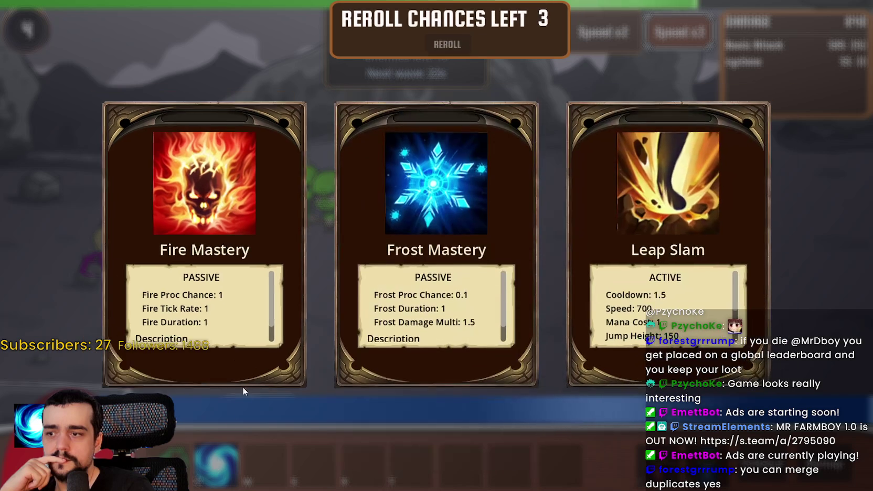
pyautogui.scroll(-1, 228, 279)
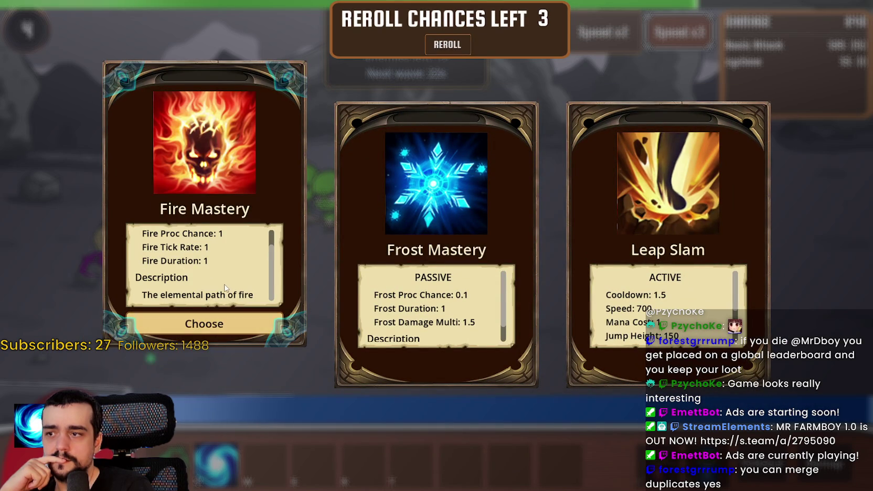
pyautogui.click(233, 324)
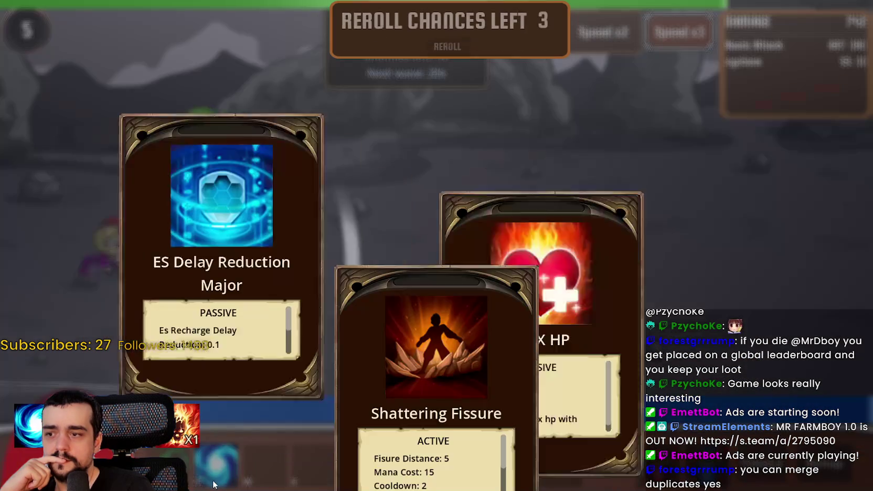
# - Add the MAX HP, max damage and Double Attack upgrades
pyautogui.scroll(-3, 427, 318)
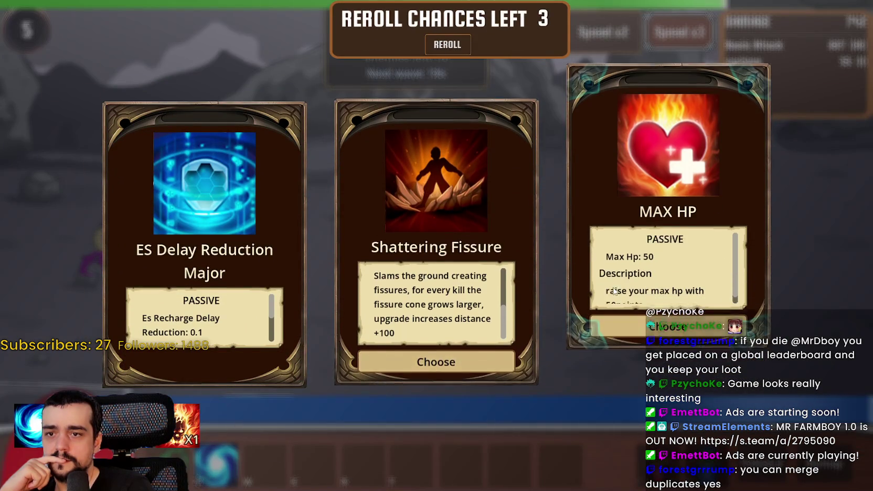
pyautogui.scroll(-2, 666, 293)
pyautogui.click(667, 378)
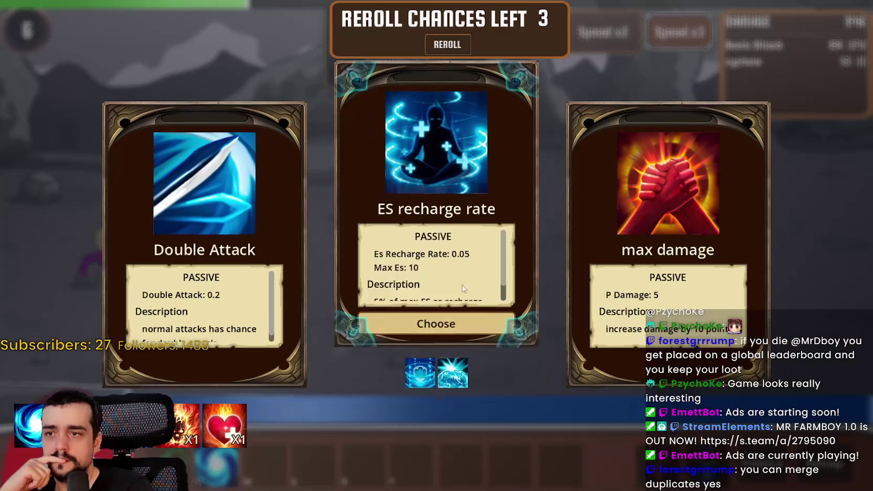
pyautogui.scroll(-1, 436, 310)
pyautogui.click(681, 326)
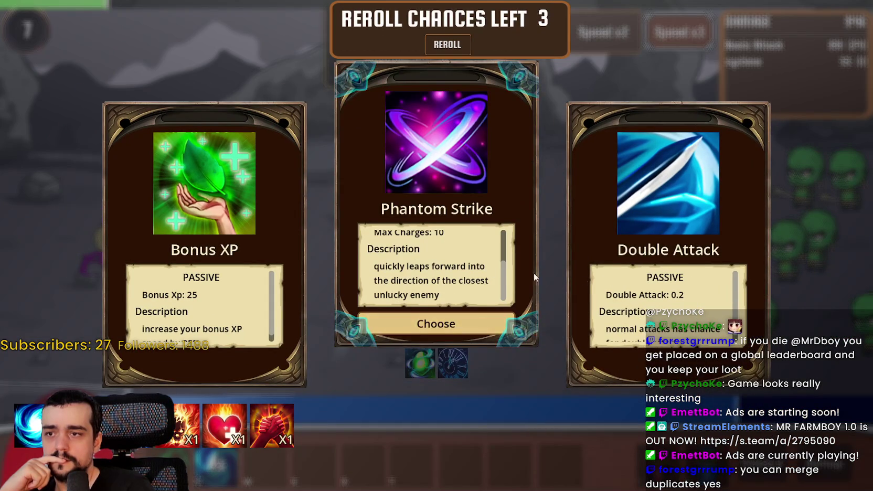
pyautogui.scroll(-1, 682, 284)
pyautogui.click(698, 322)
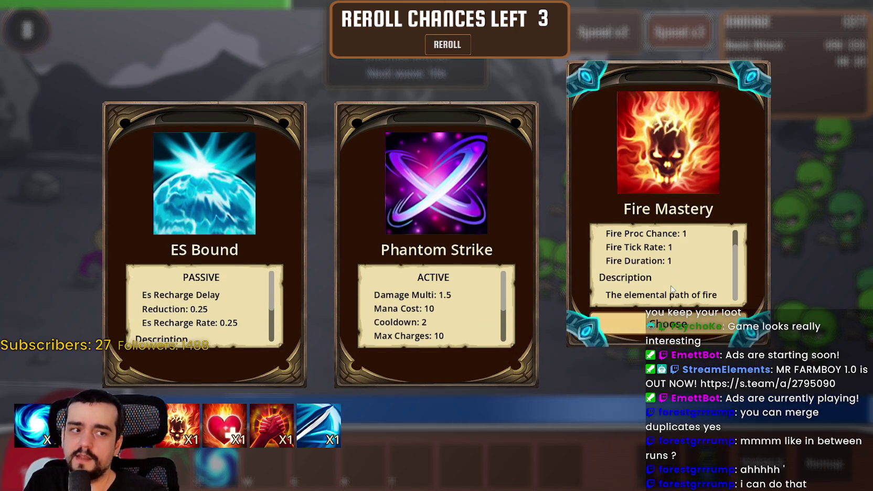
# - Take Fire Mastery again, then area of effect, MAX HP via keyboard, and area of effect
pyautogui.click(680, 326)
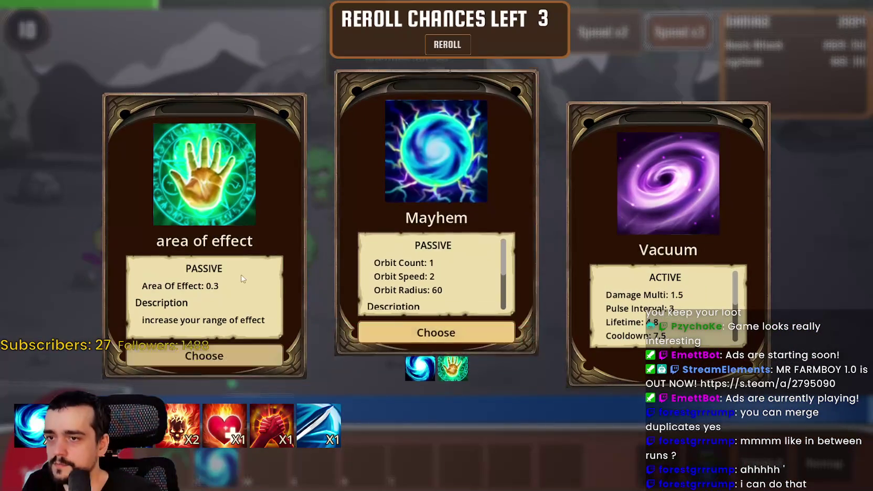
pyautogui.click(221, 325)
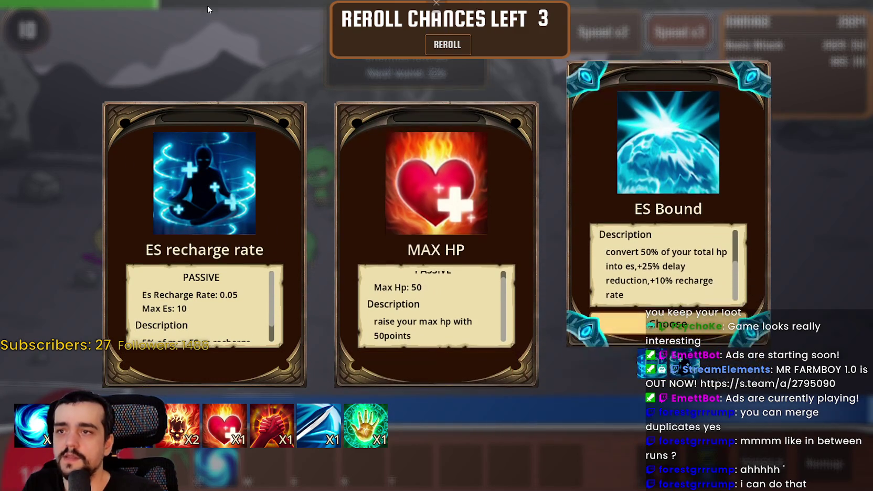
pyautogui.click(665, 319)
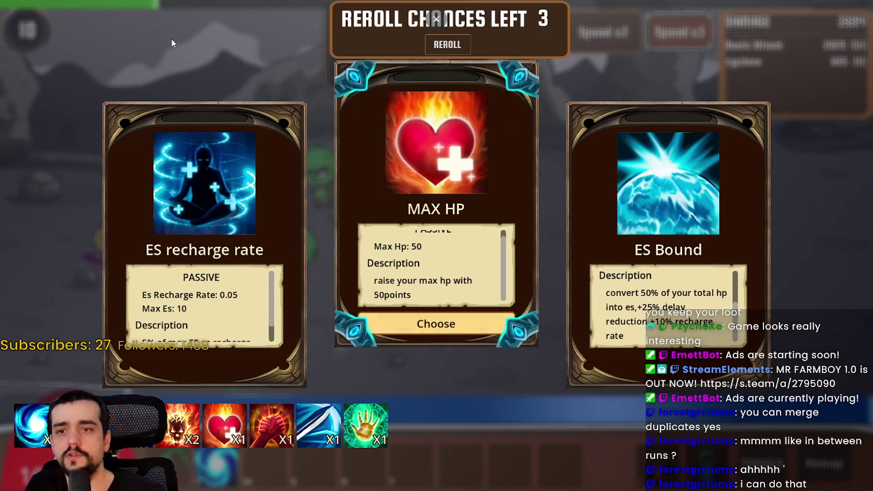
pyautogui.press('Right')
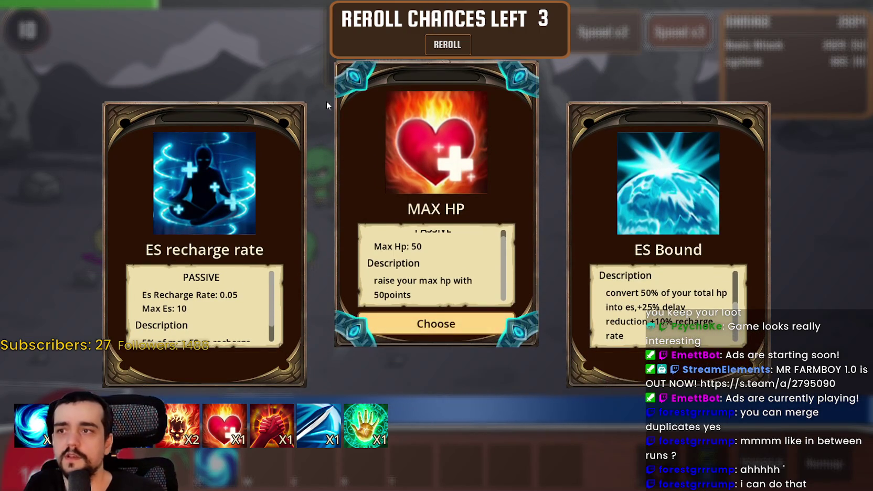
pyautogui.press('Right')
pyautogui.press('Return')
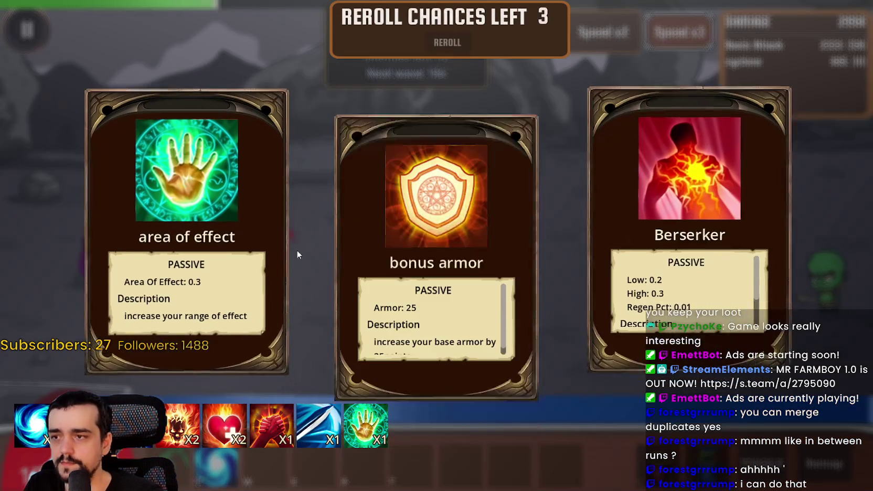
pyautogui.scroll(-2, 626, 300)
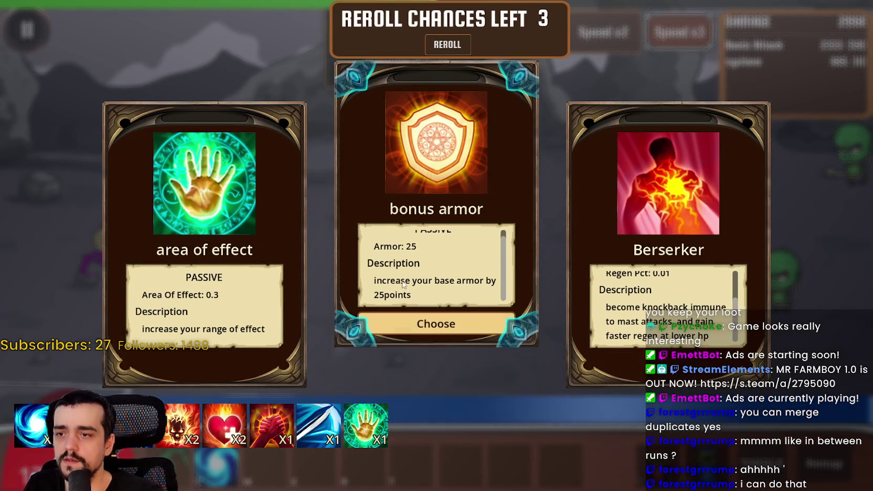
pyautogui.click(256, 306)
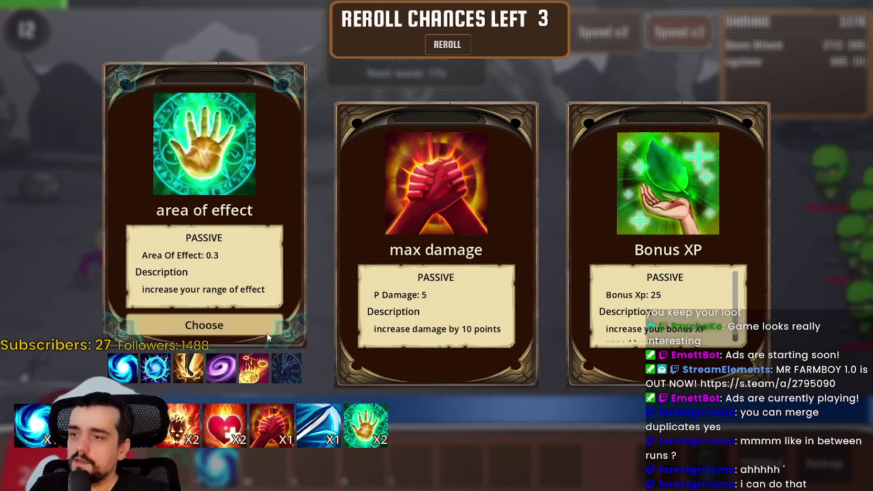
# - Pick area of effect once more and open the inventory showing 7762 gold
pyautogui.click(249, 326)
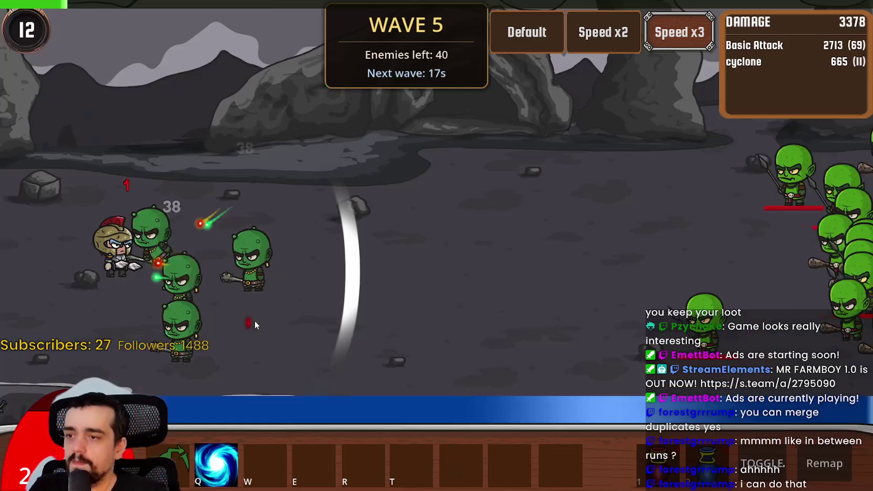
pyautogui.press('i')
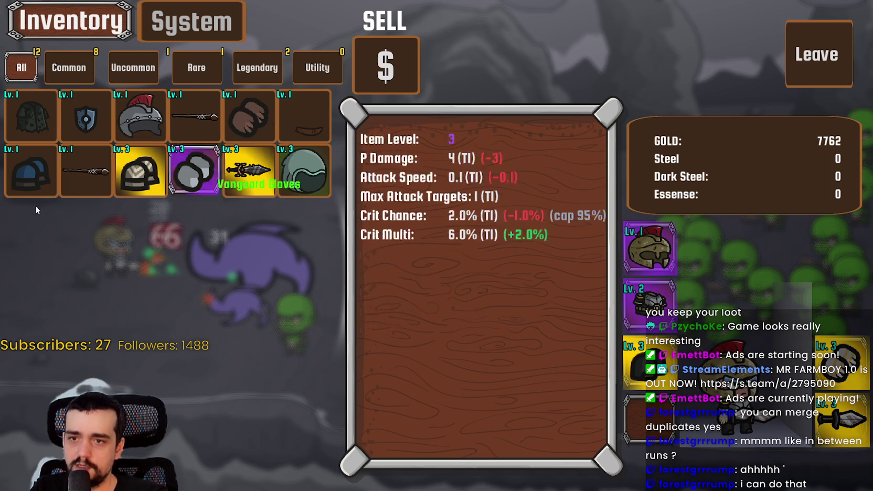
# - Resume the battle and take the attack range, Fire Mastery and Minefield upgrades
pyautogui.click(807, 48)
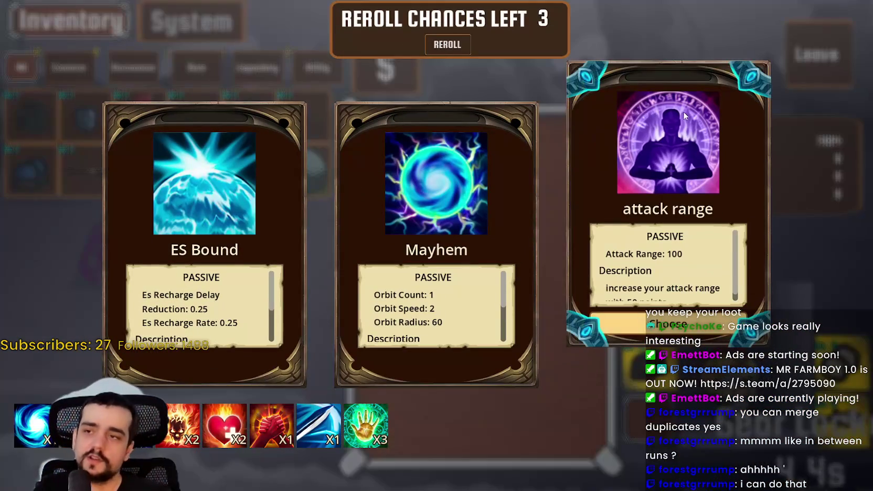
pyautogui.click(620, 324)
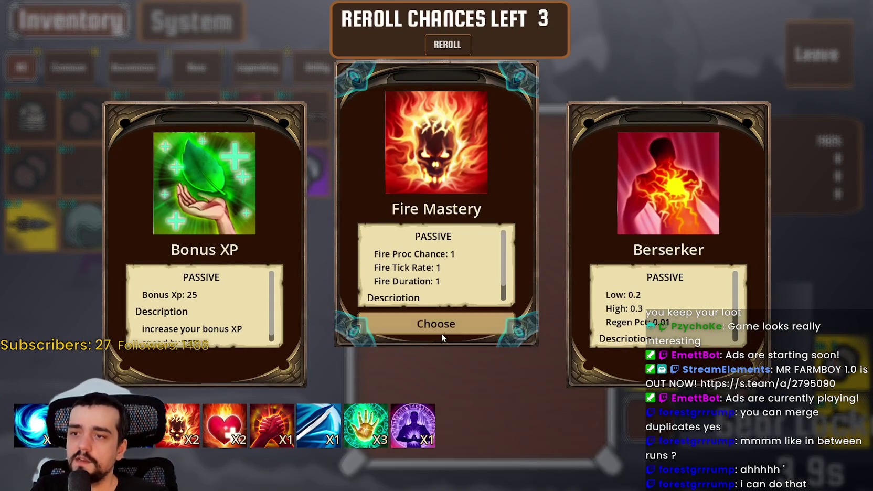
pyautogui.click(441, 330)
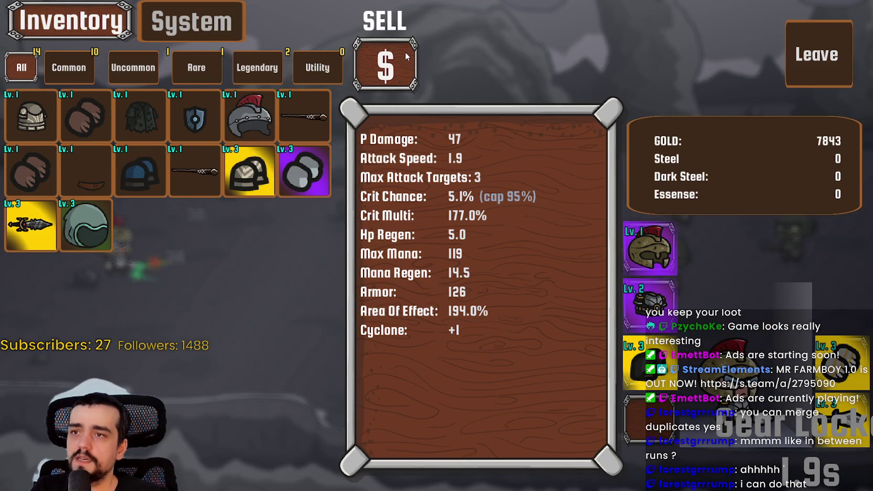
pyautogui.click(812, 49)
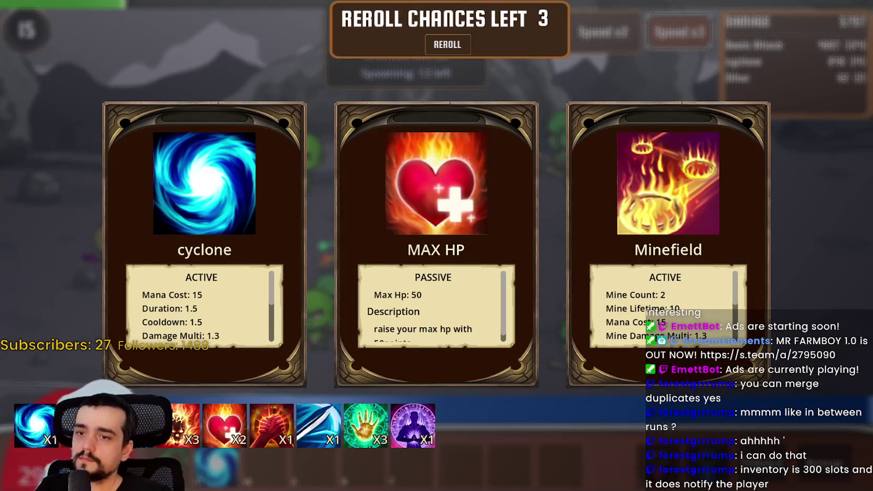
pyautogui.click(436, 357)
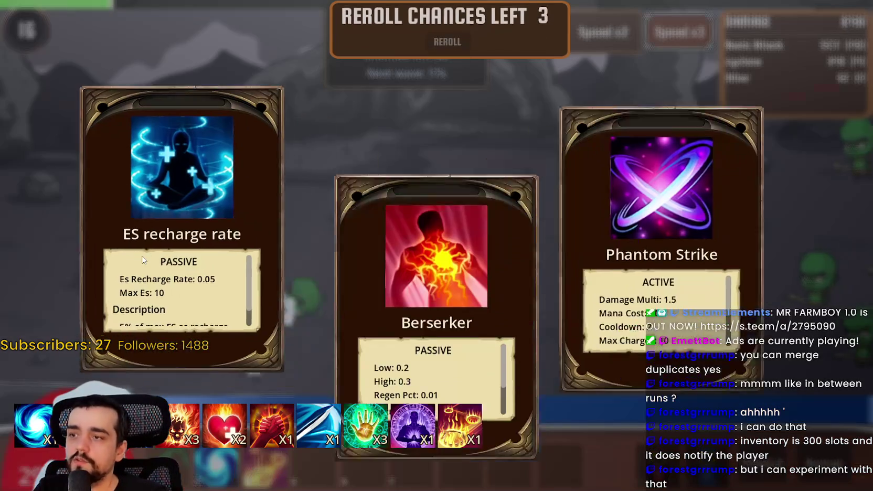
# - Take Berserker, another area of effect upgrade, Leap Slam and Mayhem
pyautogui.scroll(-2, 666, 304)
pyautogui.scroll(-2, 435, 268)
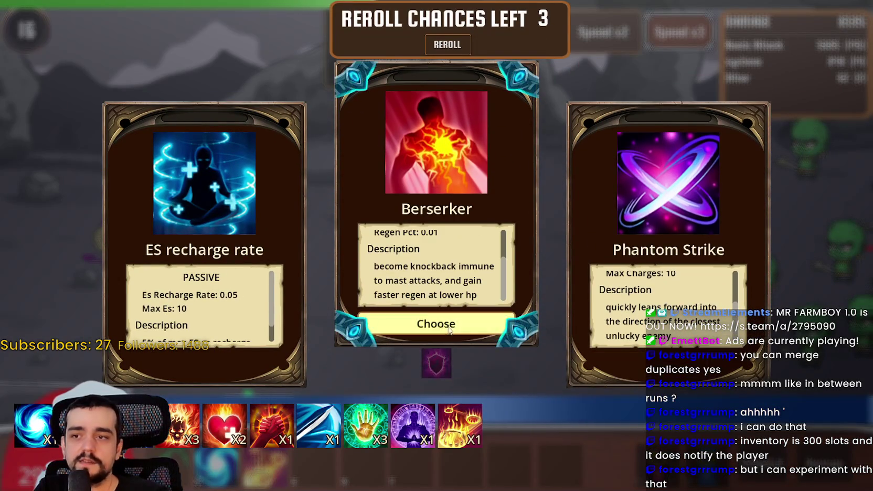
pyautogui.click(446, 324)
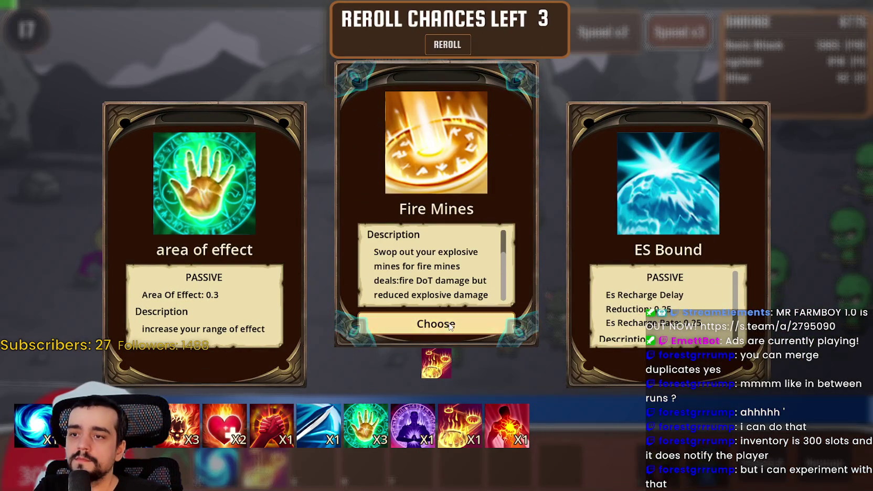
pyautogui.scroll(-2, 667, 273)
pyautogui.click(223, 325)
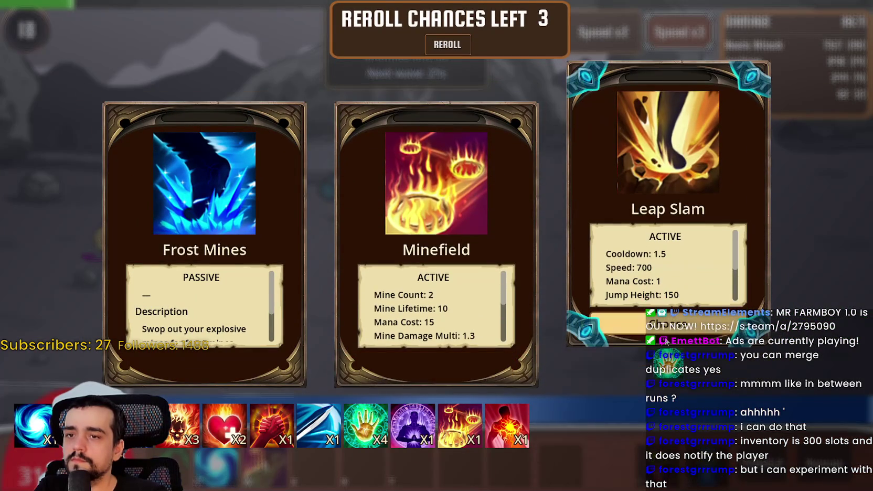
pyautogui.click(667, 324)
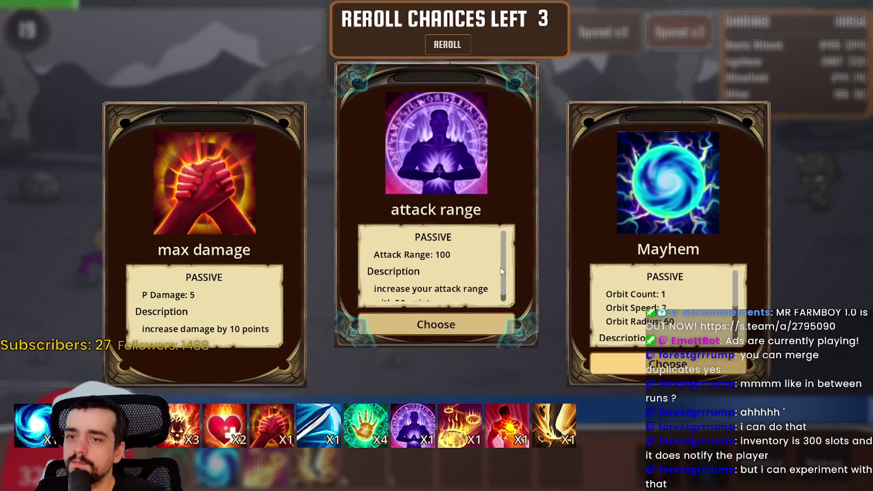
pyautogui.scroll(-3, 613, 269)
pyautogui.click(673, 330)
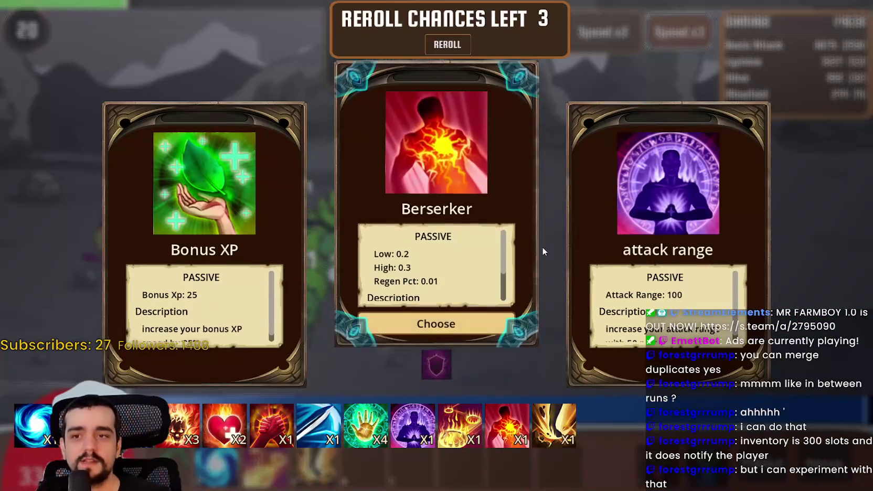
# - Pick Bonus XP and a further area of effect upgrade, then bring up the inventory stats
pyautogui.scroll(-3, 436, 268)
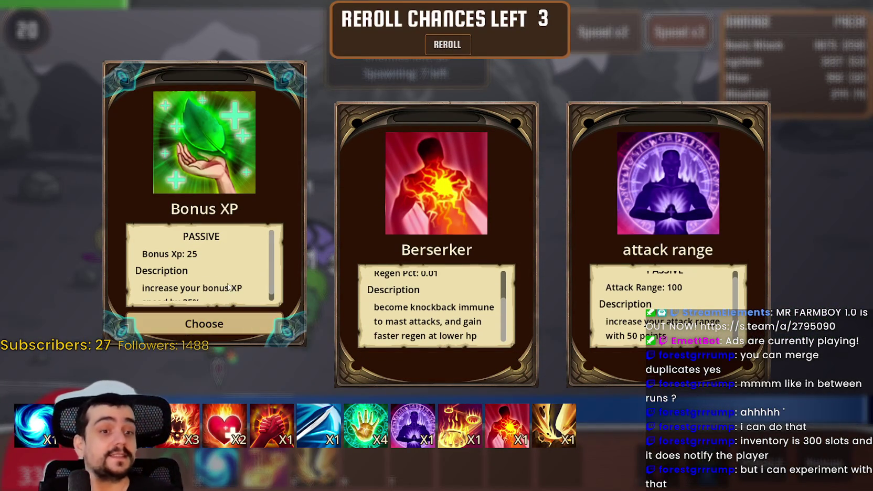
pyautogui.click(210, 323)
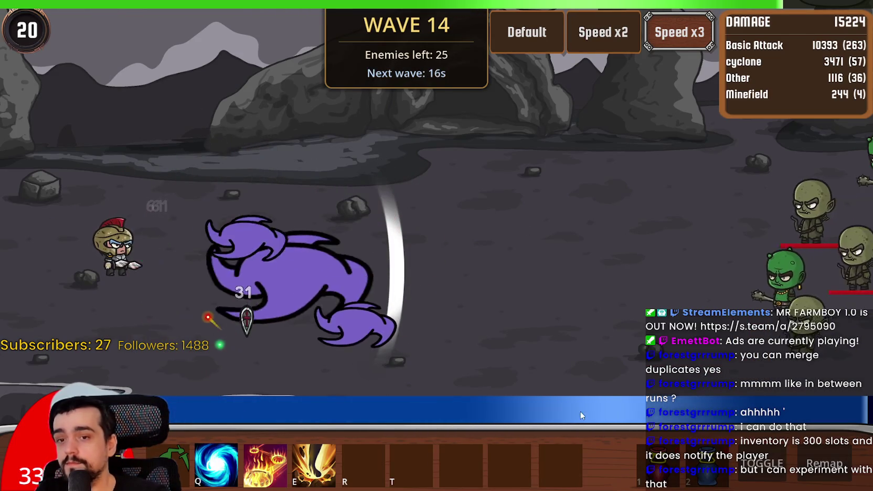
pyautogui.scroll(-3, 430, 283)
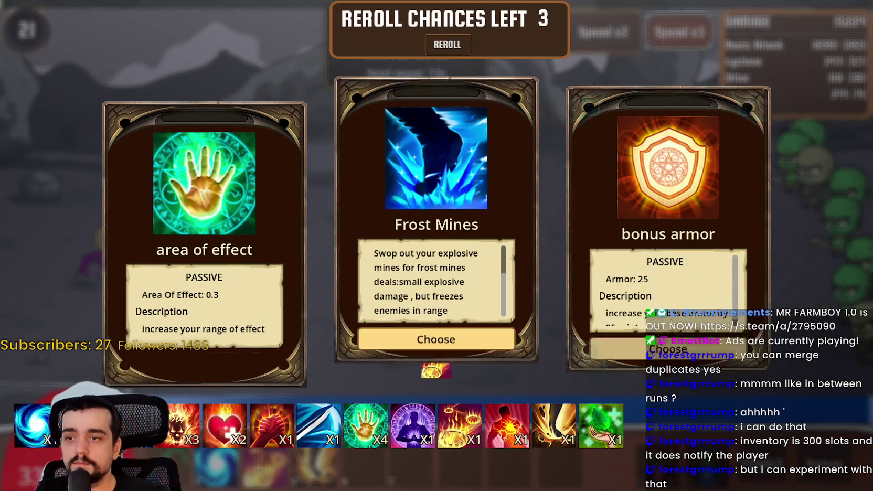
pyautogui.scroll(-1, 666, 283)
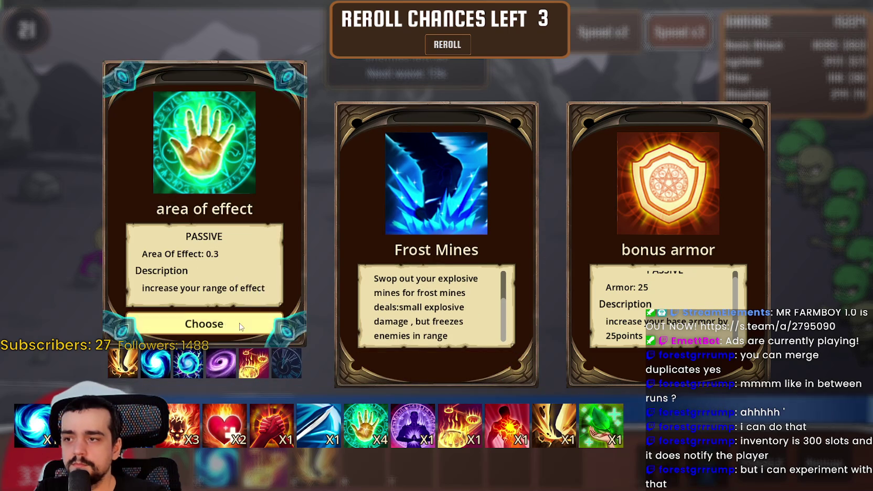
pyautogui.click(204, 322)
pyautogui.press('Escape')
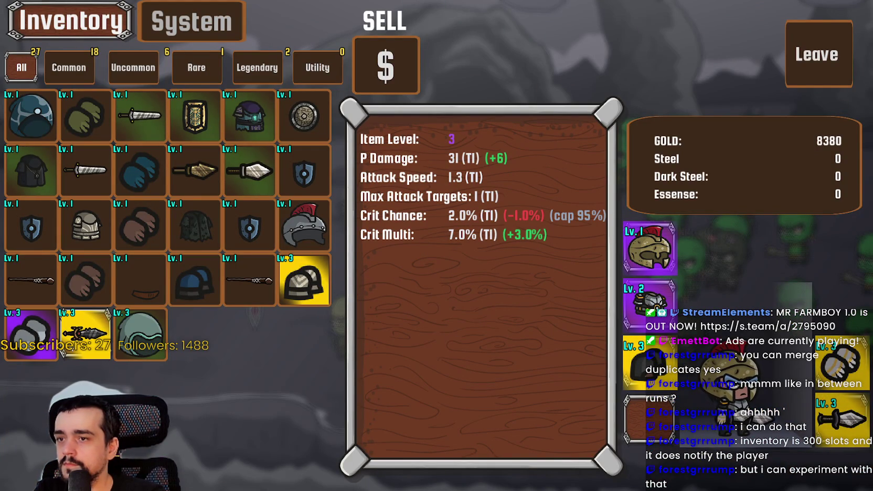
# - Equip the Lv.3 weapon and the Paladin Shield, then go back to the battle
pyautogui.click(79, 330)
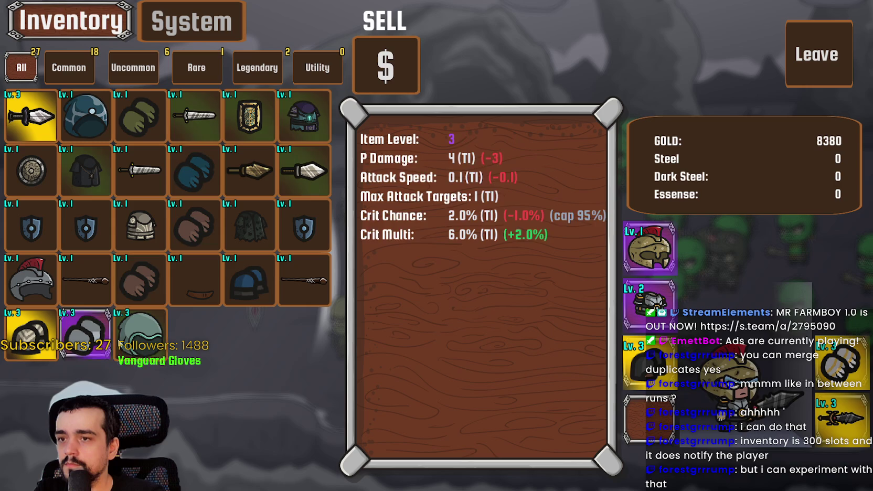
pyautogui.click(259, 120)
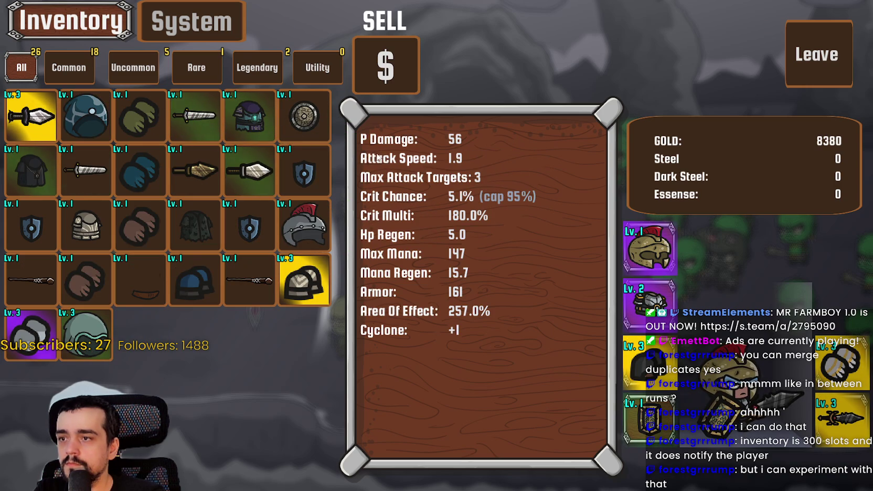
pyautogui.click(814, 60)
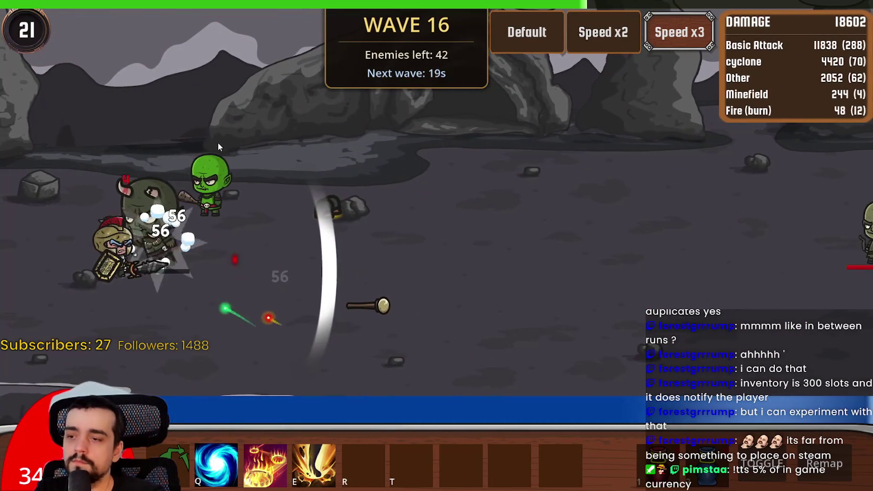
# - Cast cyclone, take the Summon archer skill, and leave fullscreen once wave 20 arrives
pyautogui.press('q')
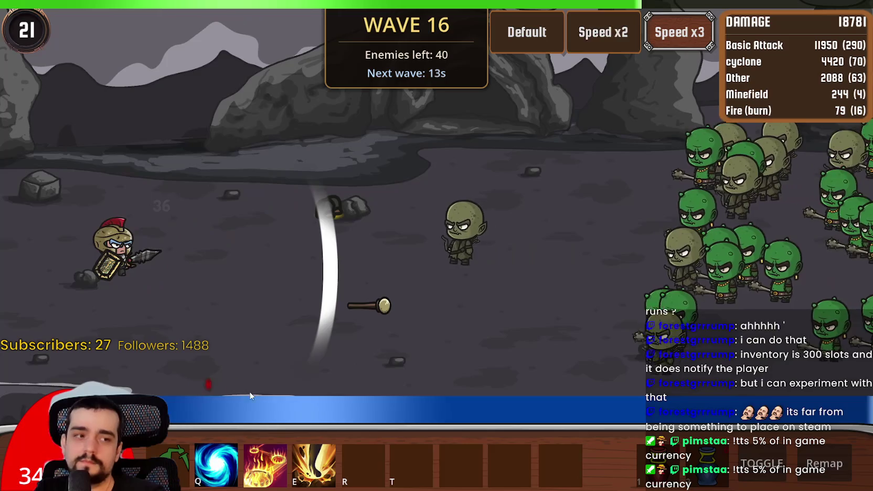
pyautogui.scroll(-2, 679, 268)
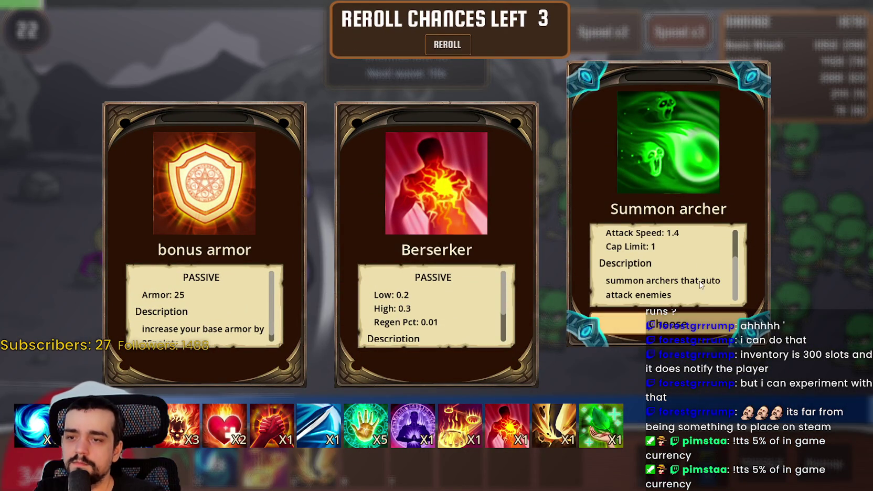
pyautogui.click(698, 330)
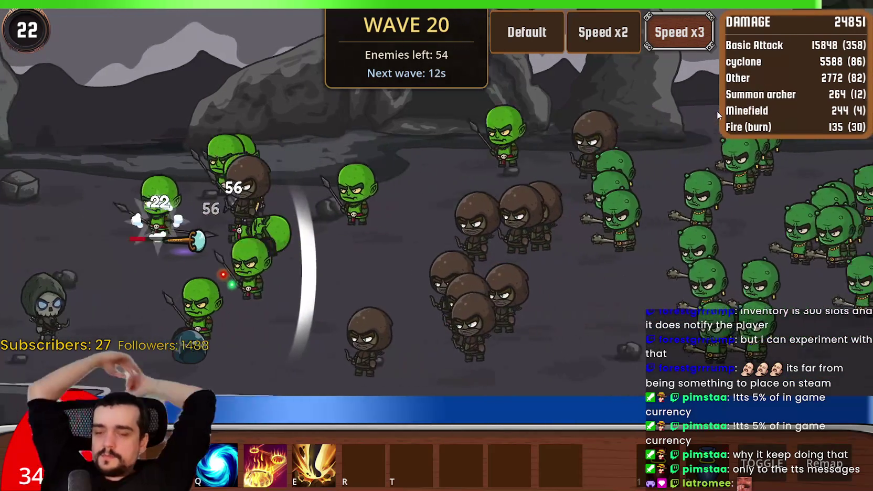
pyautogui.press('Escape')
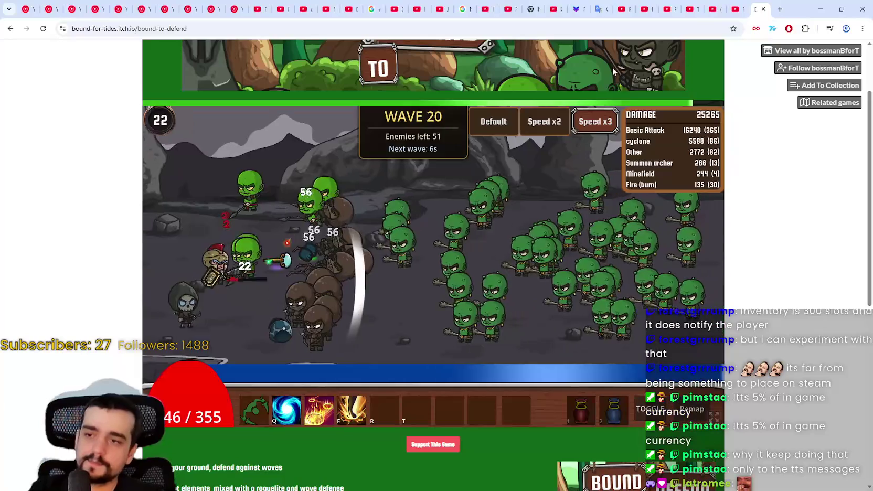
# - Select the page address, dismiss its suggestions, and restore the Chrome window to a smaller size
pyautogui.click(604, 31)
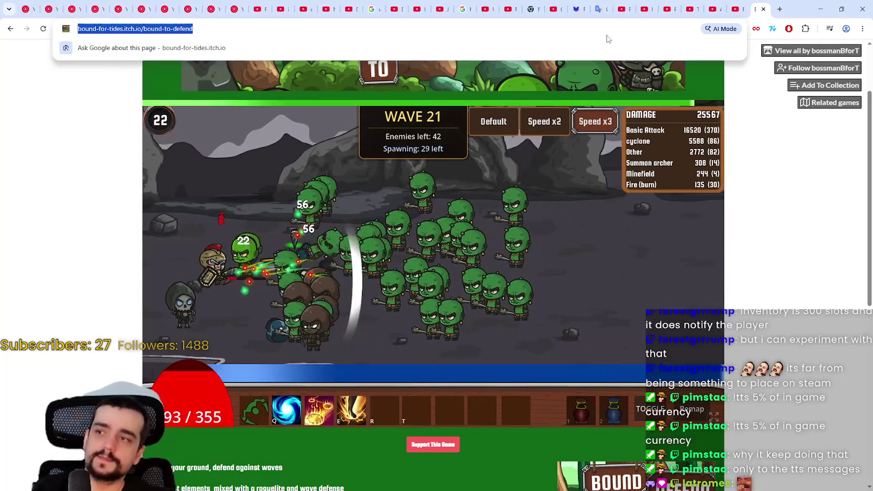
pyautogui.press('Escape')
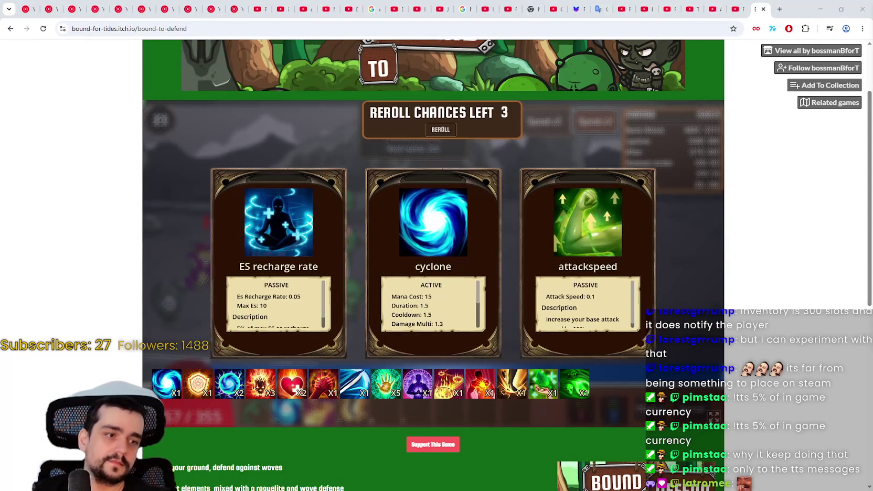
pyautogui.moveTo(558, 244)
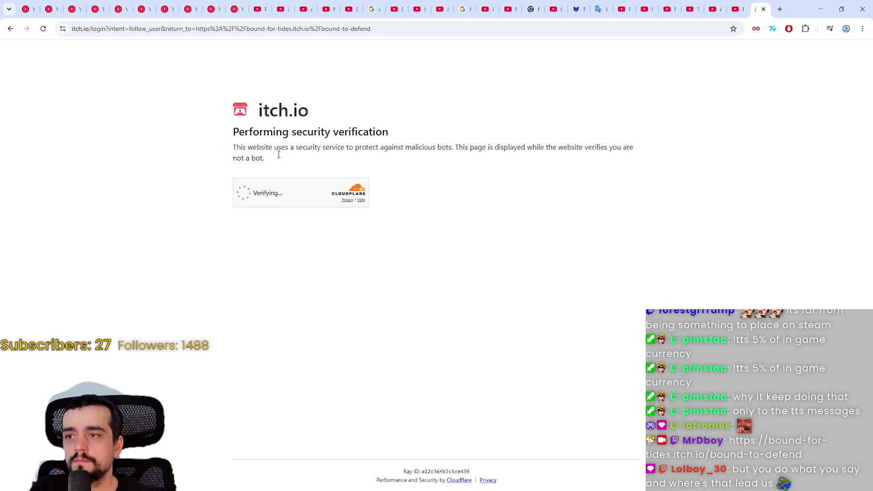
pyautogui.click(849, 6)
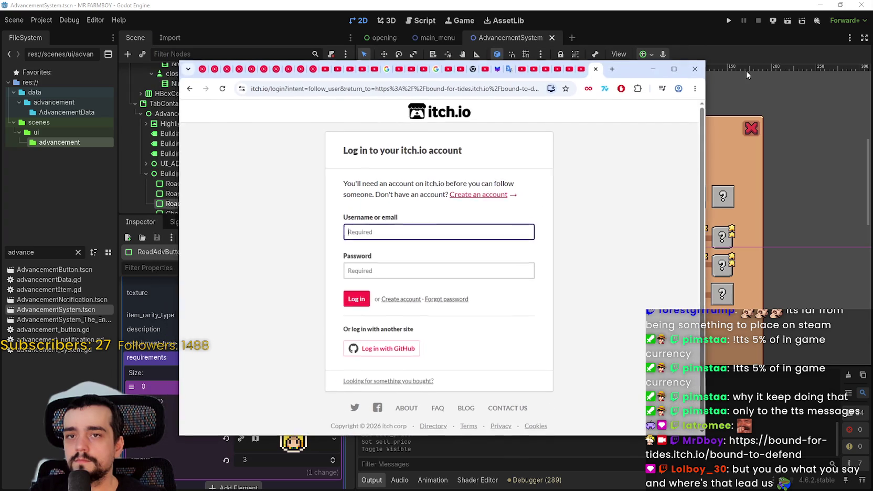
# - Close the browser to reveal Godot, glance at the Editor menu, and switch to Discord
pyautogui.click(734, 63)
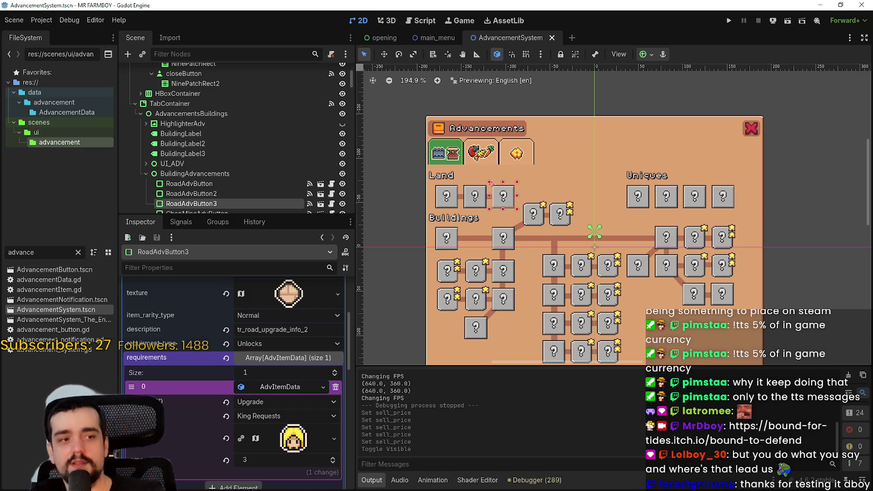
pyautogui.click(89, 21)
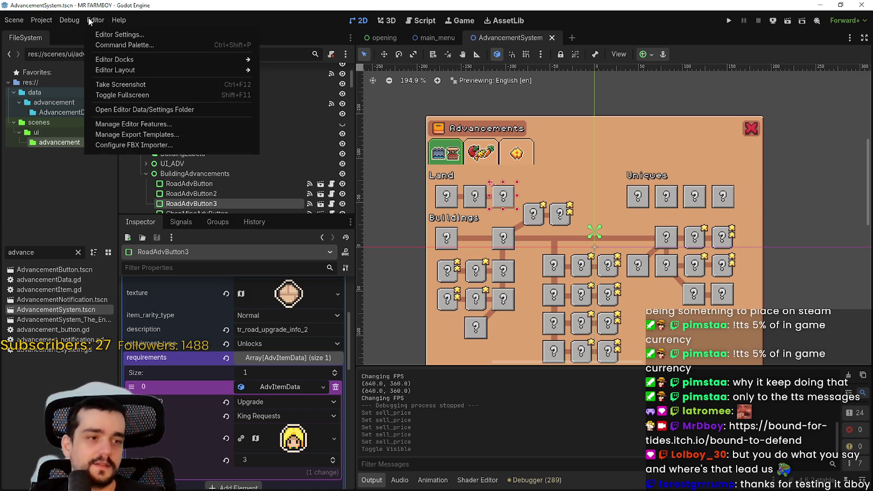
pyautogui.click(120, 21)
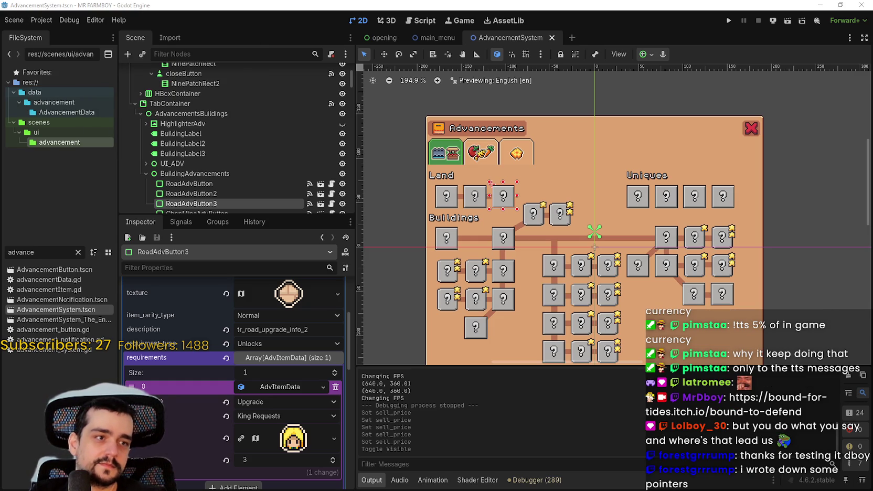
pyautogui.hotkey('alt', 'Tab')
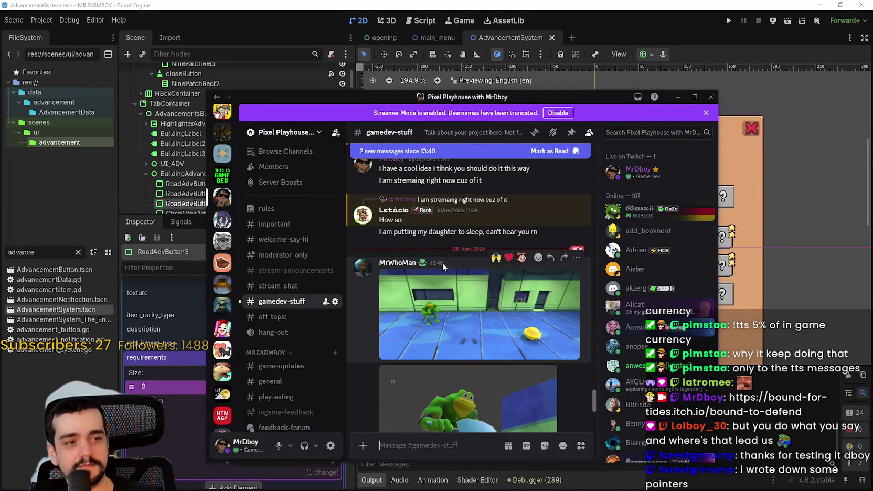
# - View and zoom the shared game screenshots, including the frog-on-a-plane picture
pyautogui.click(458, 320)
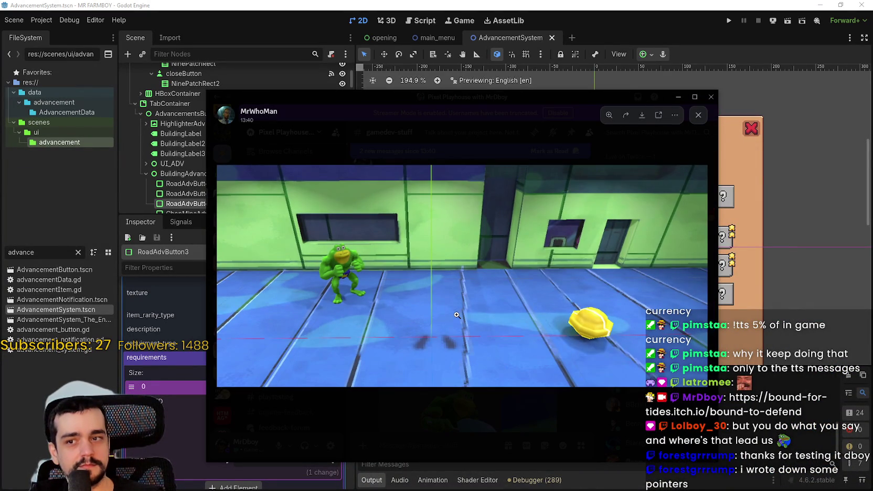
pyautogui.click(456, 314)
pyautogui.click(461, 317)
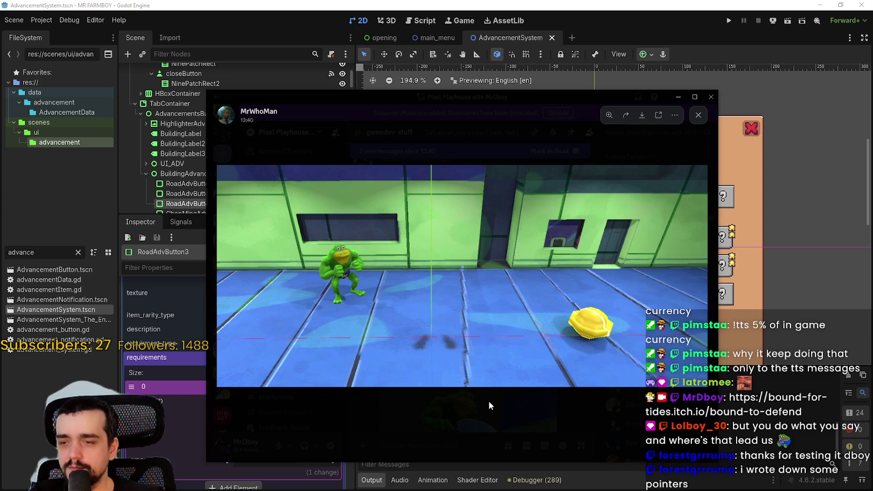
pyautogui.click(488, 405)
pyautogui.scroll(-3, 461, 315)
pyautogui.click(415, 293)
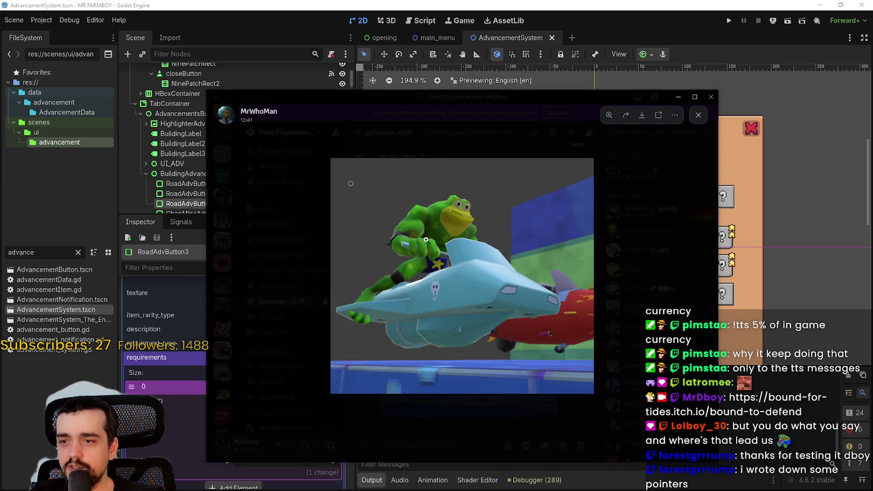
pyautogui.click(447, 218)
pyautogui.click(563, 323)
pyautogui.click(531, 333)
pyautogui.click(410, 248)
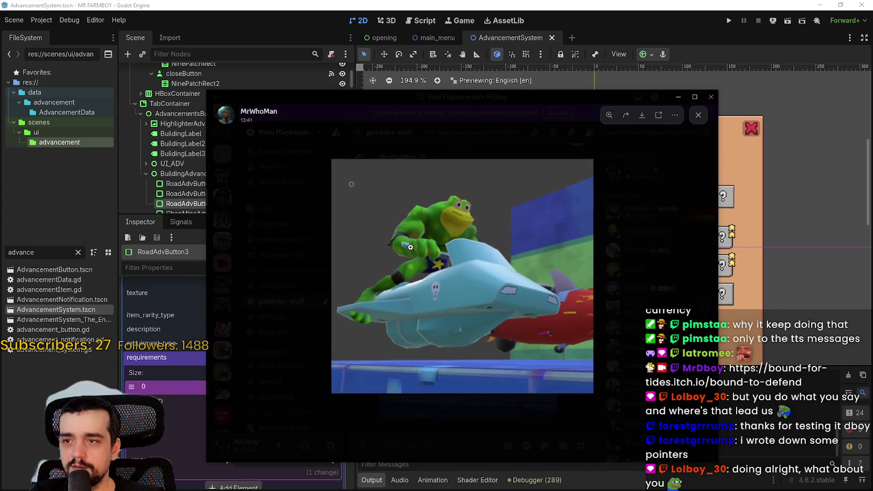
pyautogui.click(649, 295)
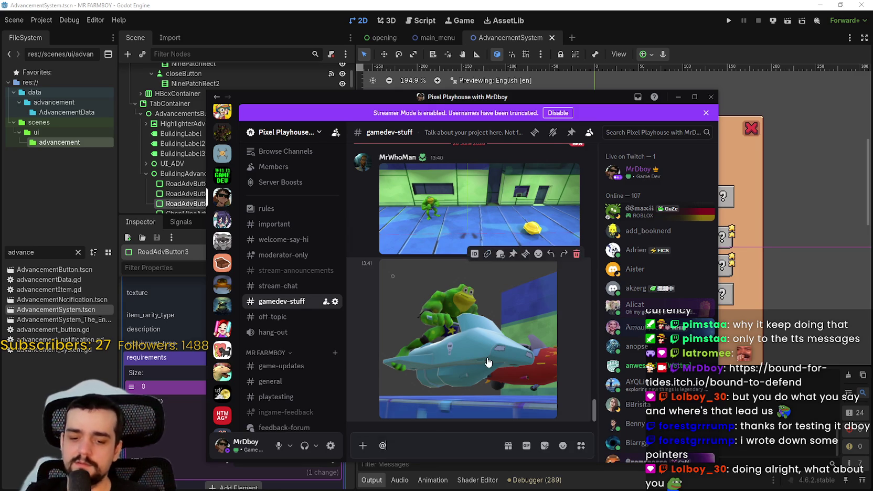
pyautogui.write('mr')
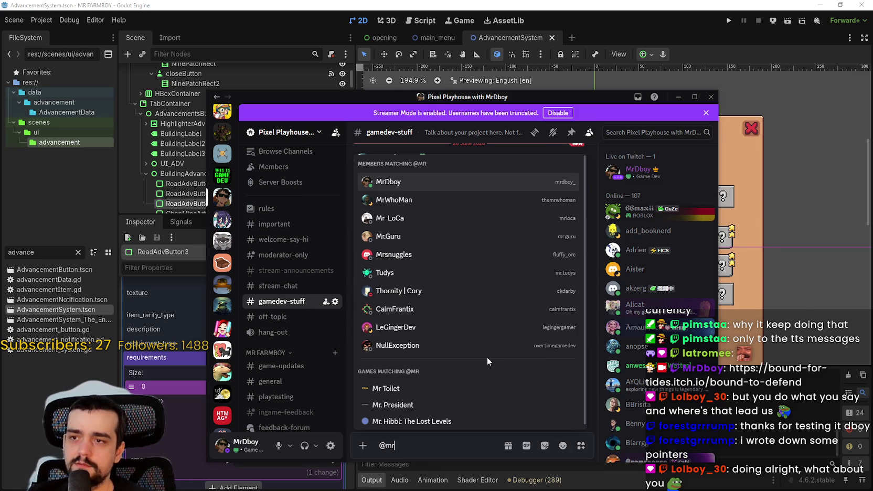
pyautogui.press('Down')
pyautogui.press('Tab')
pyautogui.write('thi')
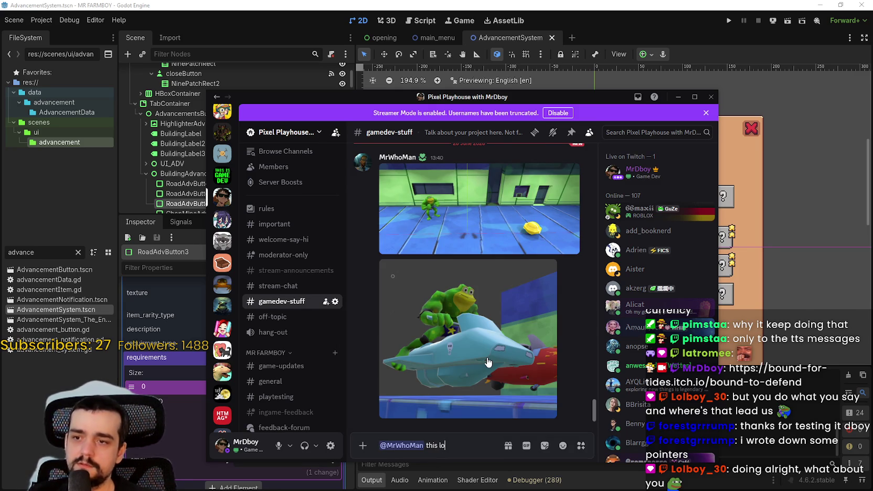
pyautogui.write(', what you making a beat em up?')
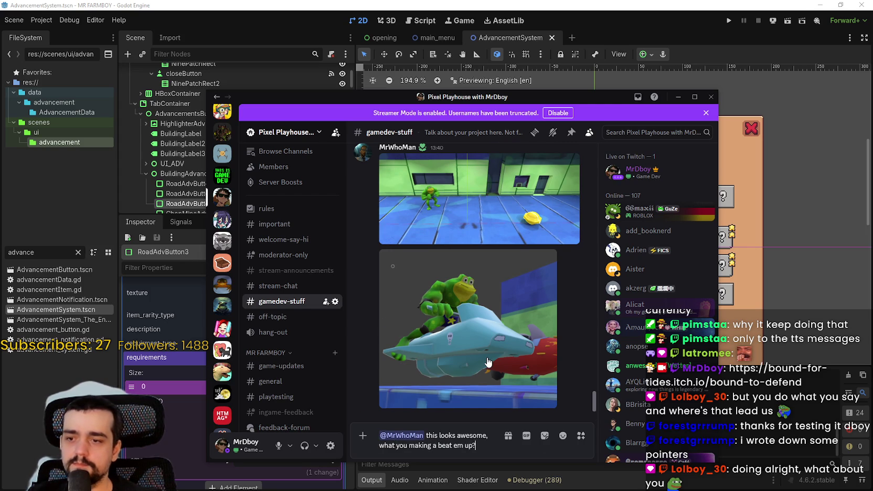
pyautogui.press('Return')
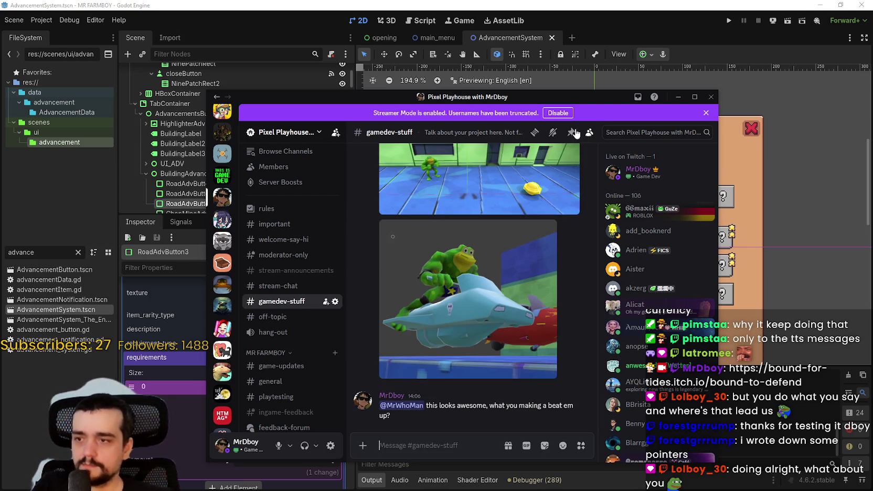
pyautogui.press('super+Down')
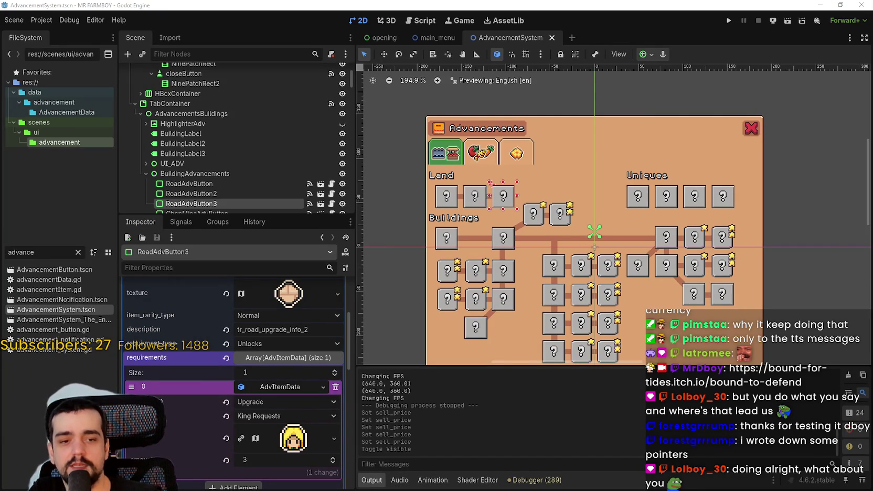
# - Check the Godot Project menu and dismiss it
pyautogui.click(55, 21)
pyautogui.click(58, 22)
pyautogui.click(37, 21)
pyautogui.press('Escape')
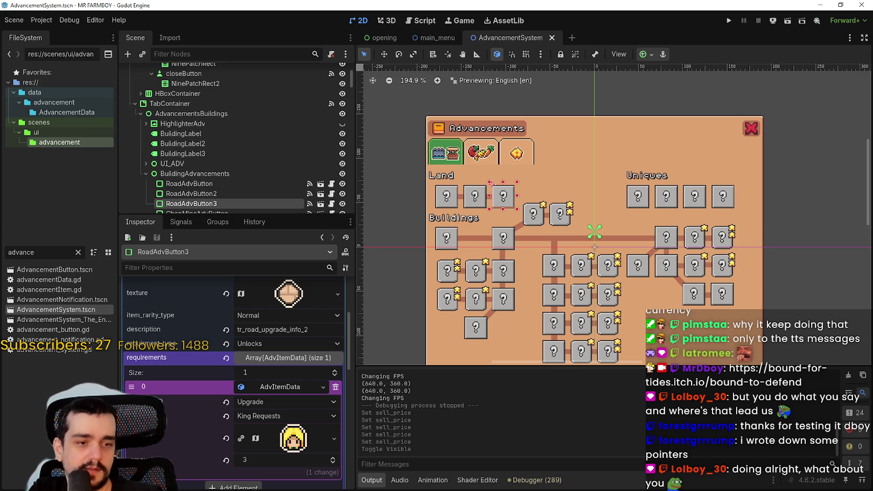
# - Bring the Steam review forward, minimize the translation window, and scroll the review back up
pyautogui.hotkey('alt', 'Tab')
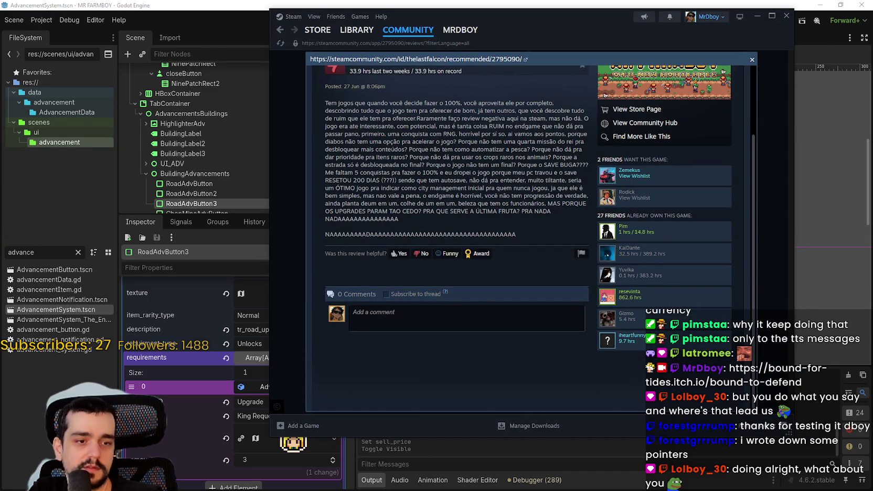
pyautogui.hotkey('alt', 'Tab')
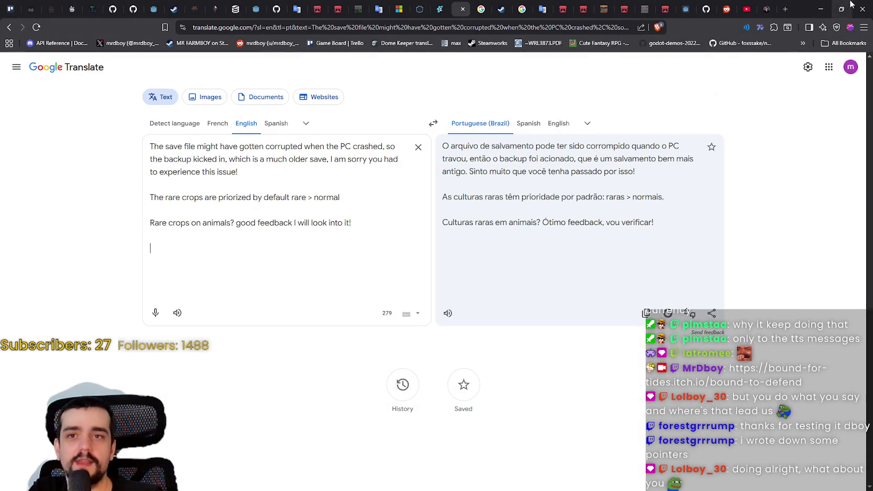
pyautogui.click(824, 9)
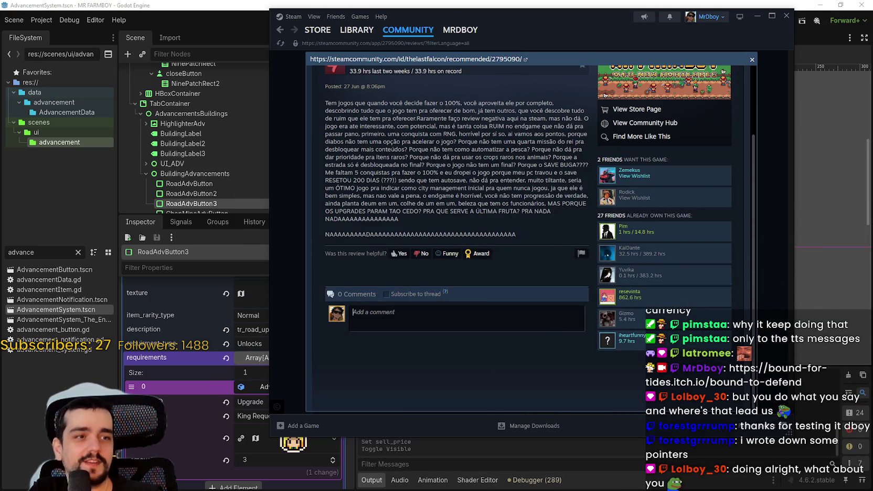
pyautogui.scroll(3, 504, 367)
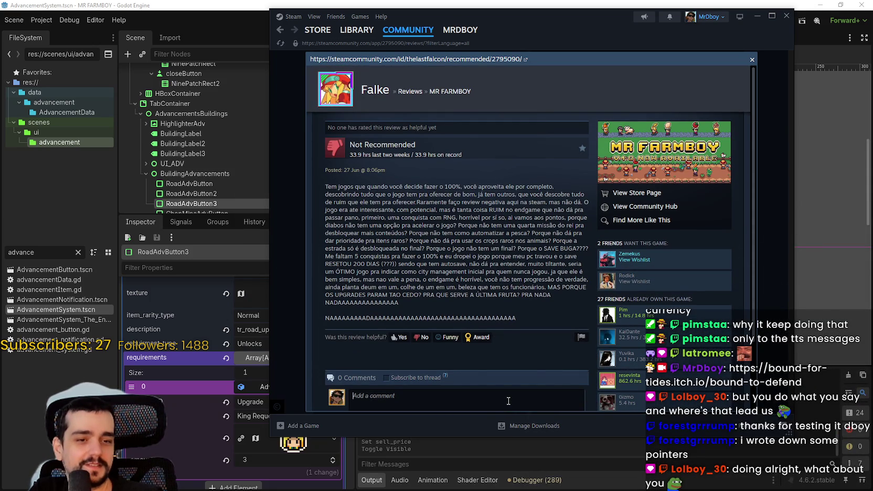
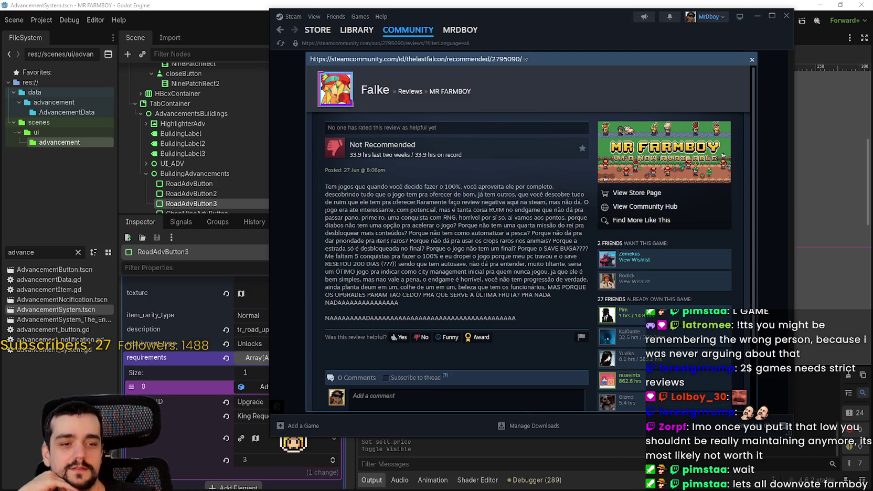
# - Switch from the Steam review page to Google Translate, which shows the drafted English reply and its Portuguese translation
pyautogui.hotkey('alt', 'Tab')
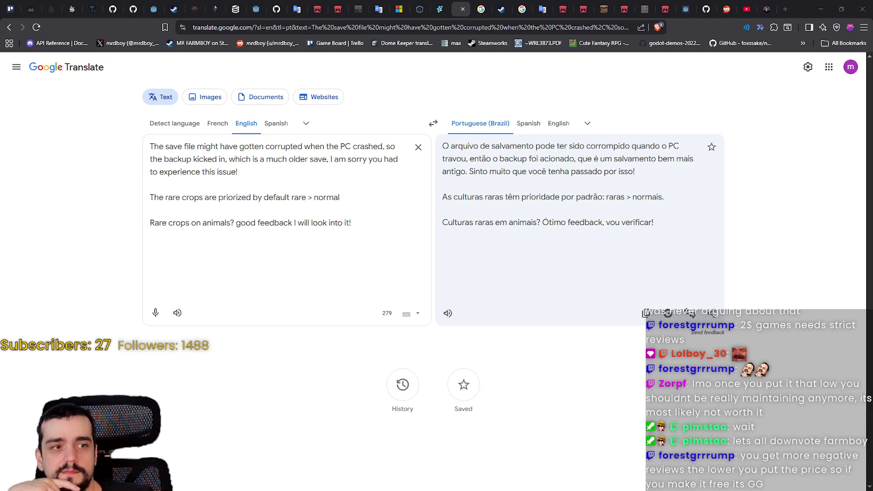
# - Append 'I do have some plans for fish in the future!' and 'Thank you for your feedback!' to the reply
pyautogui.click(339, 231)
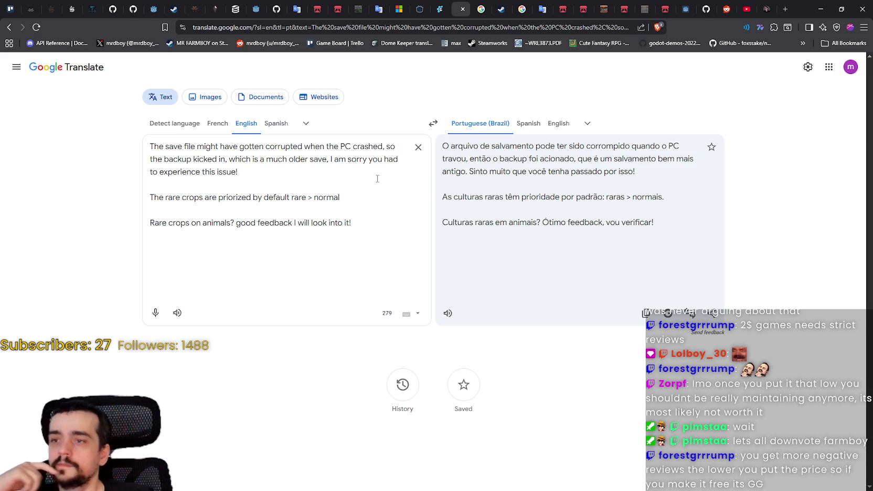
pyautogui.press('Return')
pyautogui.press('Return')
pyautogui.write('I do ')
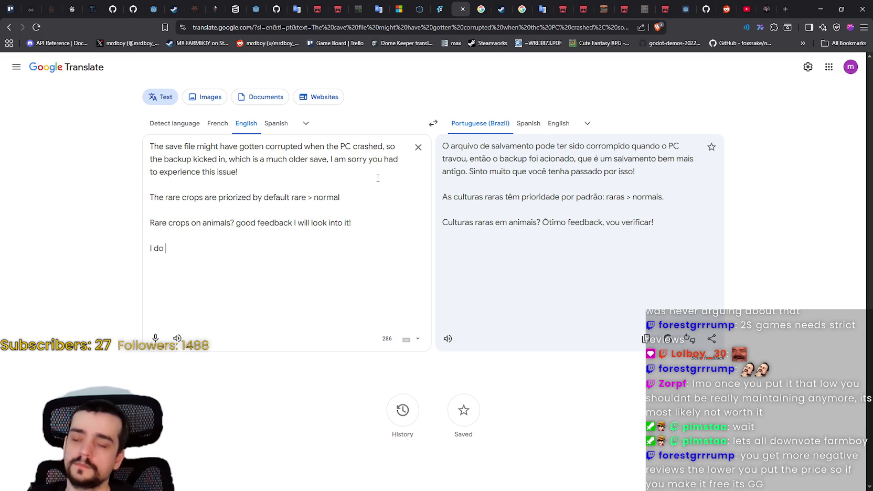
pyautogui.write('have some plans for fish')
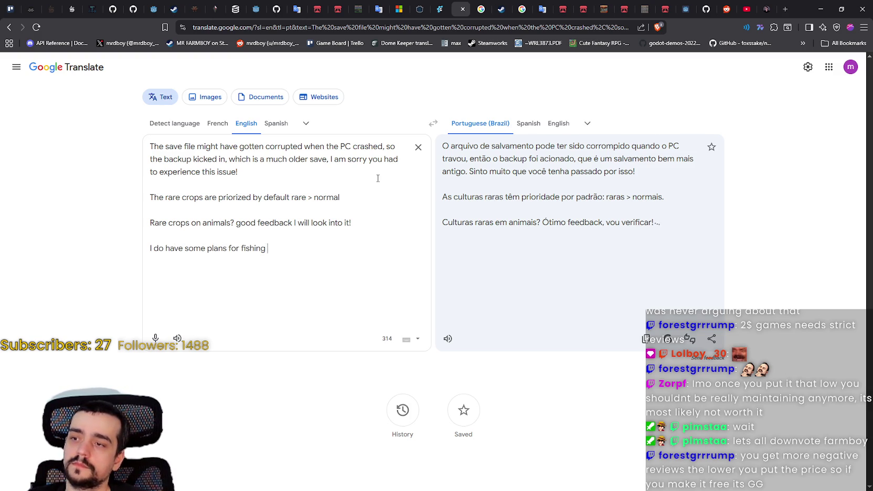
pyautogui.write('in the future!')
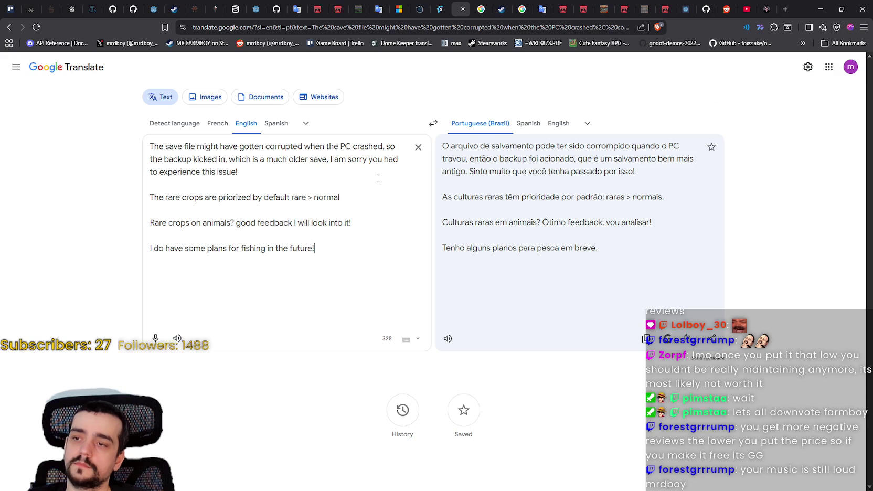
pyautogui.press('Return')
pyautogui.press('Return')
pyautogui.write('Thank you for your fere')
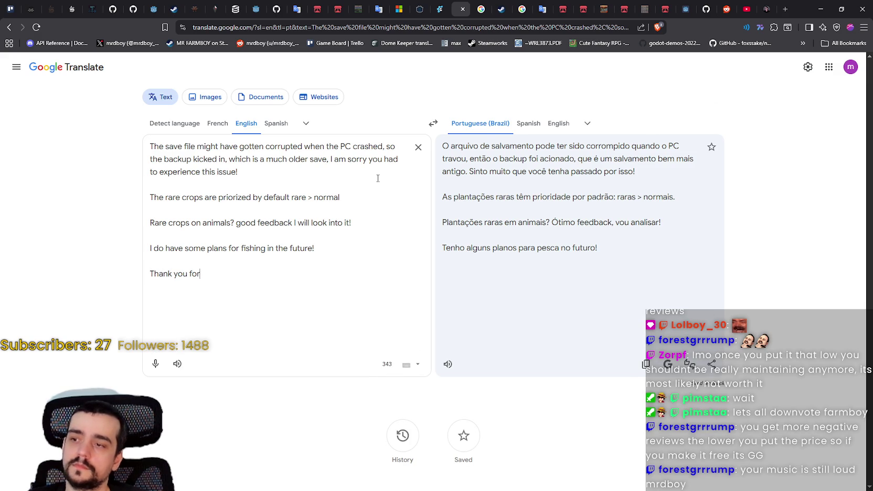
pyautogui.press('BackSpace')
pyautogui.press('BackSpace')
pyautogui.write('edback!')
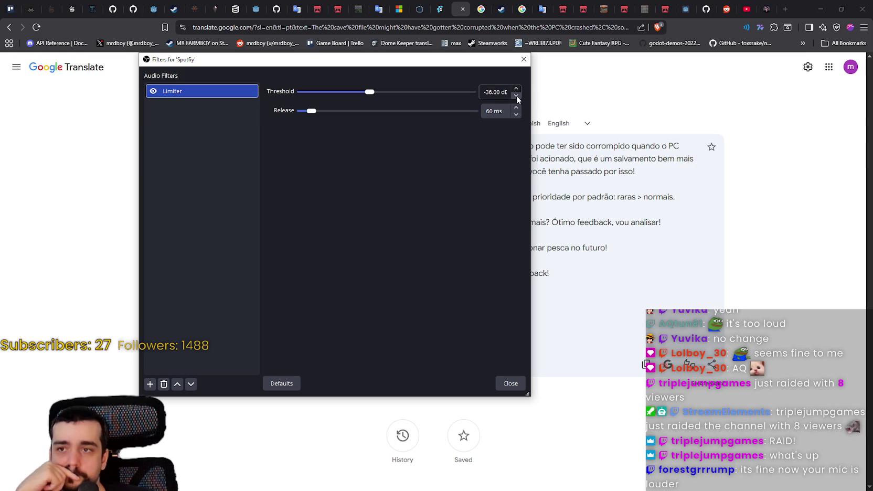
# - Lower the Spotify Limiter threshold to -39.00 dB, then select the texturing line in Discord
pyautogui.click(516, 90)
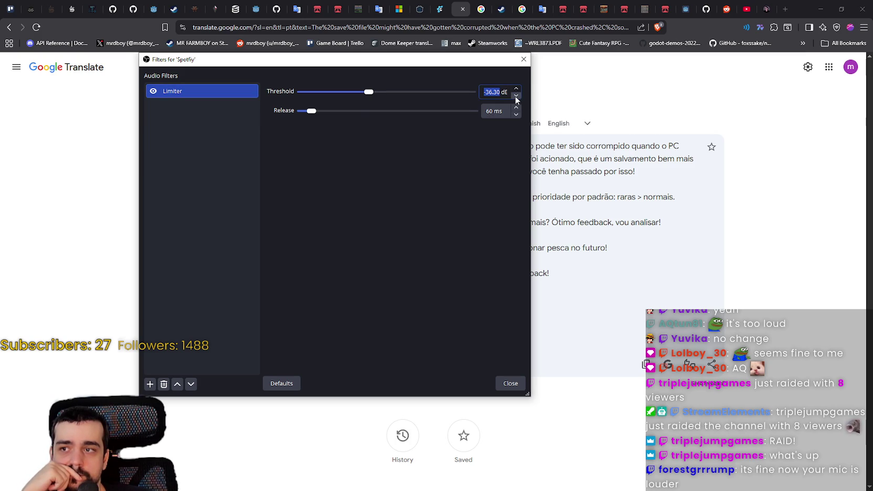
pyautogui.click(516, 96)
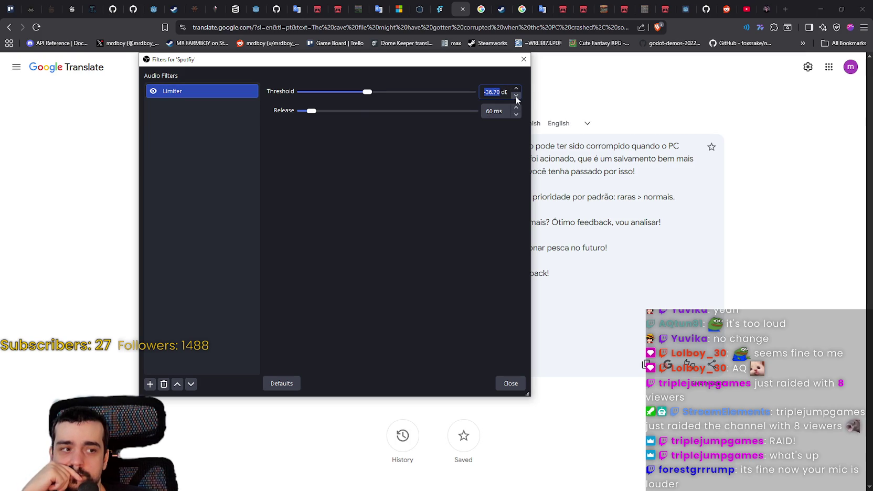
pyautogui.click(516, 97)
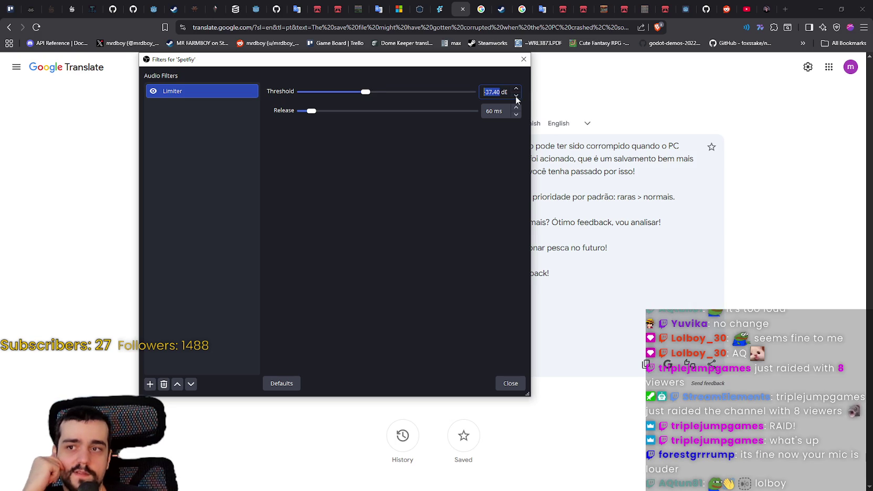
pyautogui.click(516, 96)
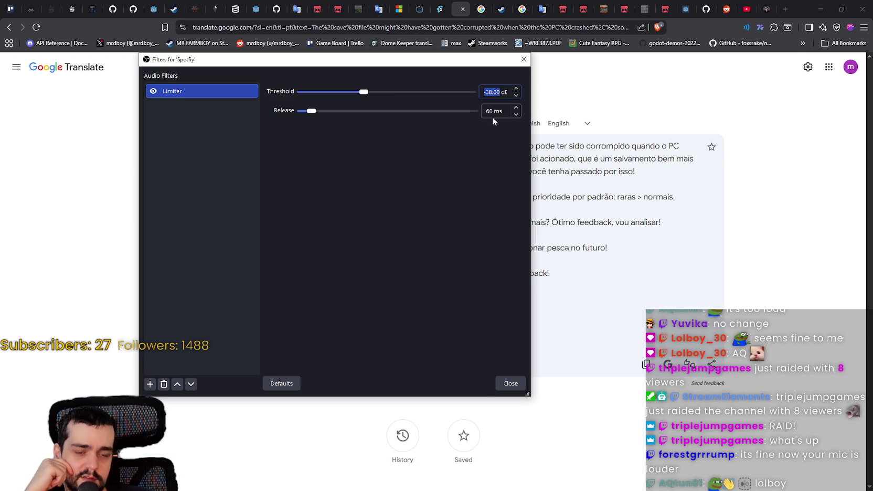
pyautogui.click(516, 96)
pyautogui.click(516, 96)
pyautogui.click(516, 96)
pyautogui.click(516, 96)
pyautogui.click(516, 96)
pyautogui.click(517, 96)
pyautogui.click(516, 96)
pyautogui.click(516, 96)
pyautogui.click(516, 96)
pyautogui.click(514, 97)
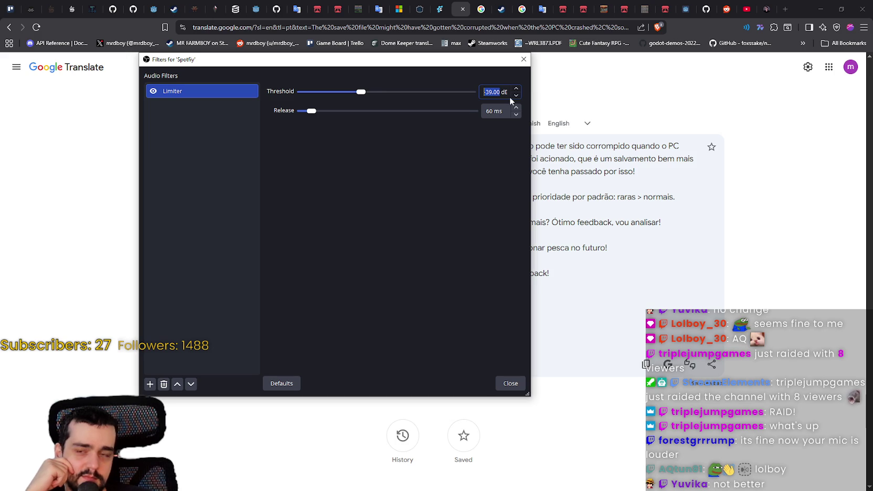
pyautogui.click(470, 165)
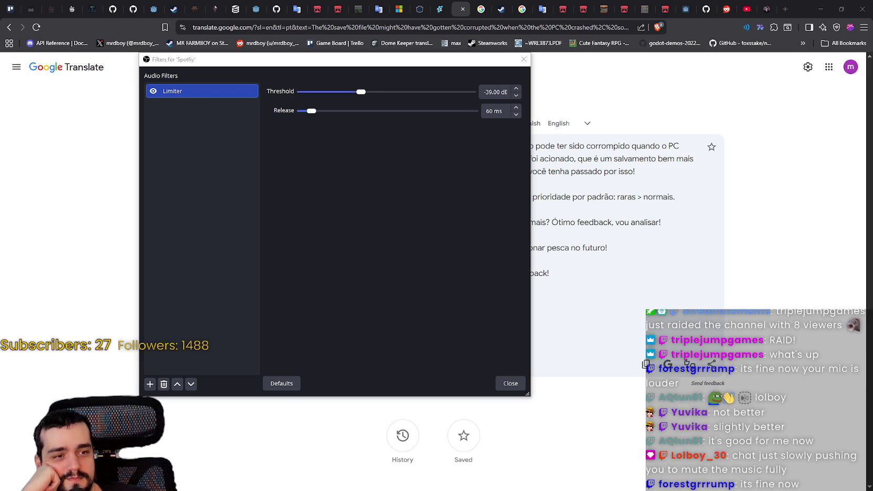
pyautogui.hotkey('alt', 'Tab')
pyautogui.moveTo(480, 312)
pyautogui.mouseDown()
pyautogui.moveTo(592, 311)
pyautogui.moveTo(550, 321)
pyautogui.moveTo(490, 313)
pyautogui.moveTo(622, 313)
pyautogui.moveTo(546, 322)
pyautogui.moveTo(507, 342)
pyautogui.mouseUp()
# - Put the cursor in Discord's gamedev-stuff message box, then return to the translator
pyautogui.click(493, 351)
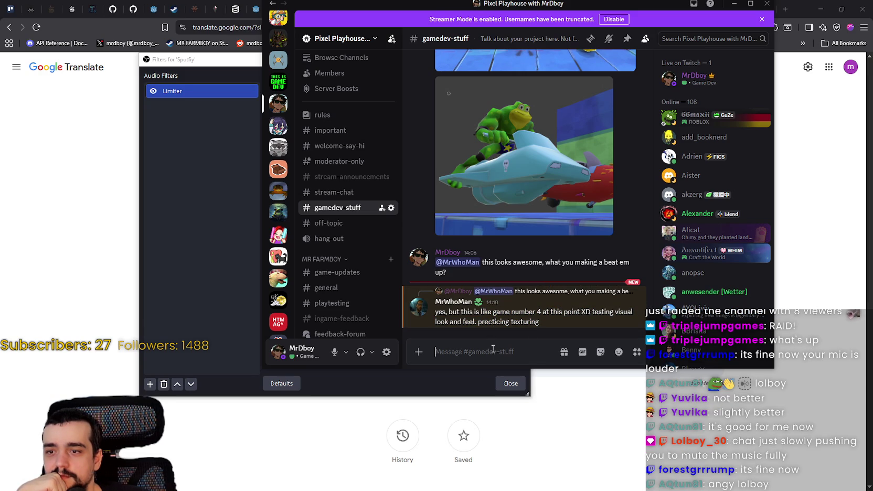
pyautogui.hotkey('alt', 'Tab')
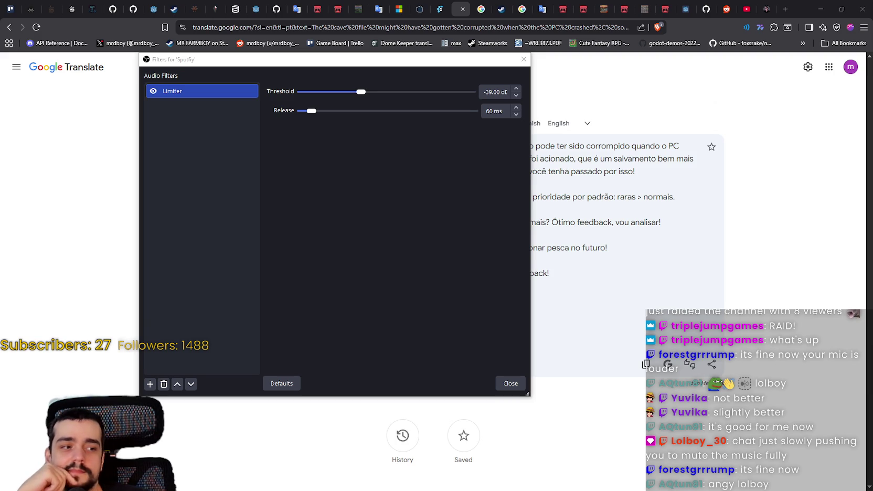
# - Close OBS's Spotify filters and select the whole English reply in Google Translate
pyautogui.click(509, 383)
pyautogui.moveTo(336, 277)
pyautogui.mouseDown()
pyautogui.moveTo(152, 230)
pyautogui.moveTo(117, 152)
pyautogui.mouseUp()
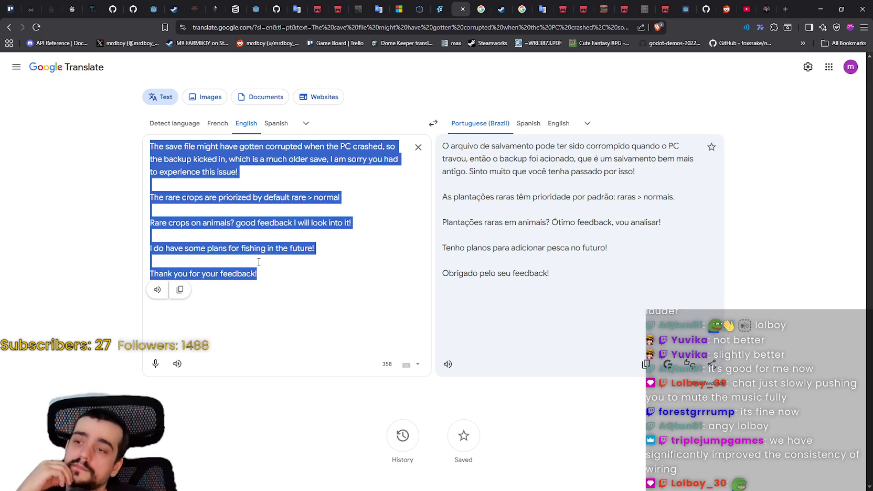
pyautogui.click(290, 262)
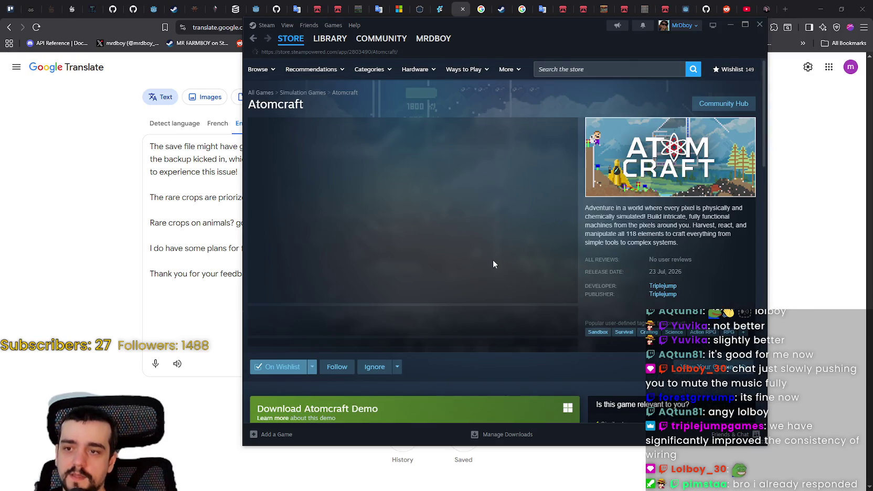
# - Browse the Atomcraft store page, viewing the second screenshot and the demo box with the 23 Jul 2026 release date
pyautogui.scroll(-2, 419, 246)
pyautogui.click(352, 234)
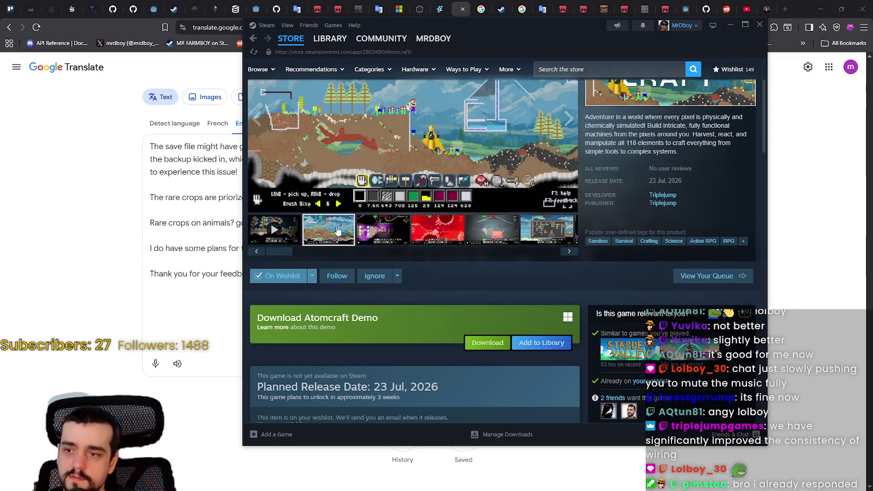
pyautogui.scroll(-3, 378, 296)
pyautogui.scroll(5, 411, 273)
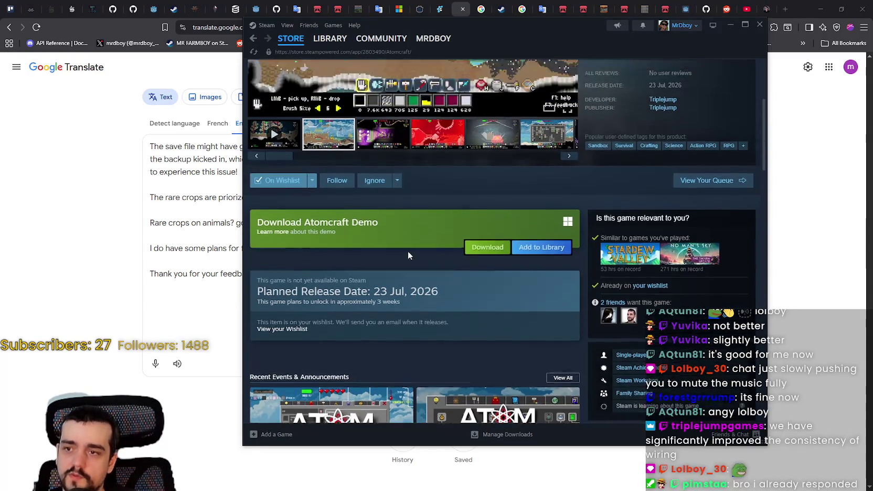
pyautogui.rightClick(675, 231)
pyautogui.click(687, 286)
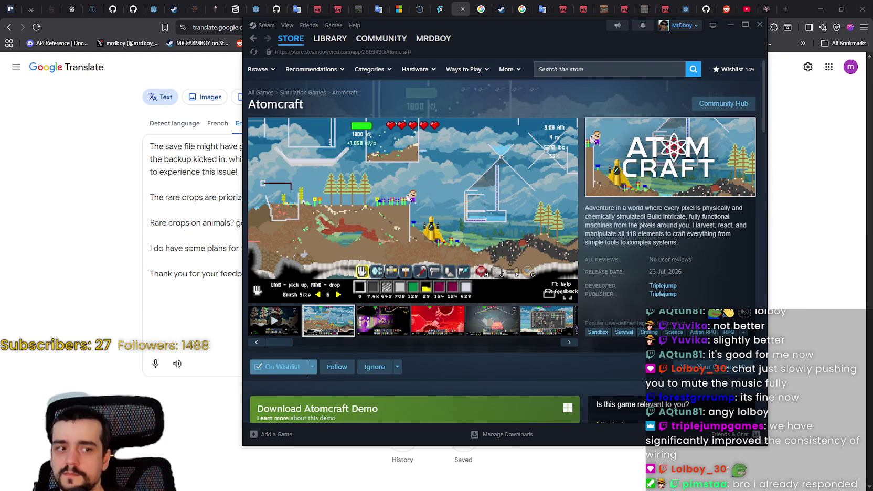
pyautogui.scroll(-5, 444, 284)
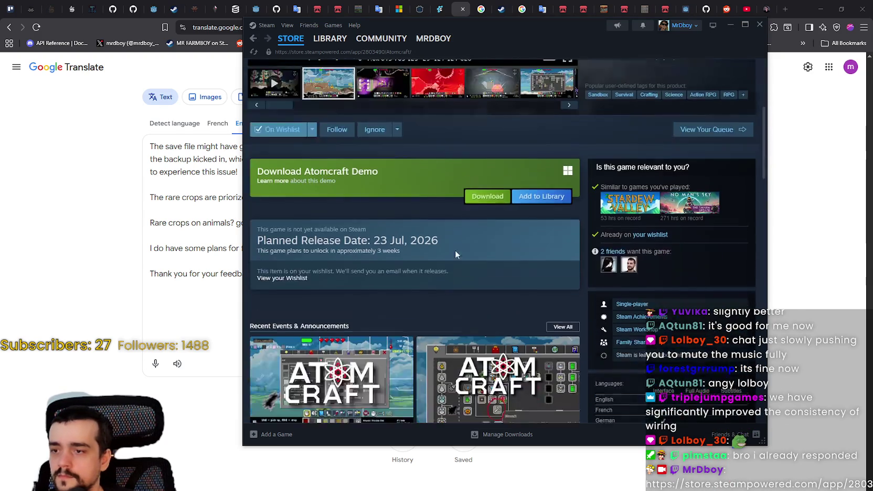
# - Install the Atomcraft Demo and read the Ship teleportation update announcement
pyautogui.click(495, 164)
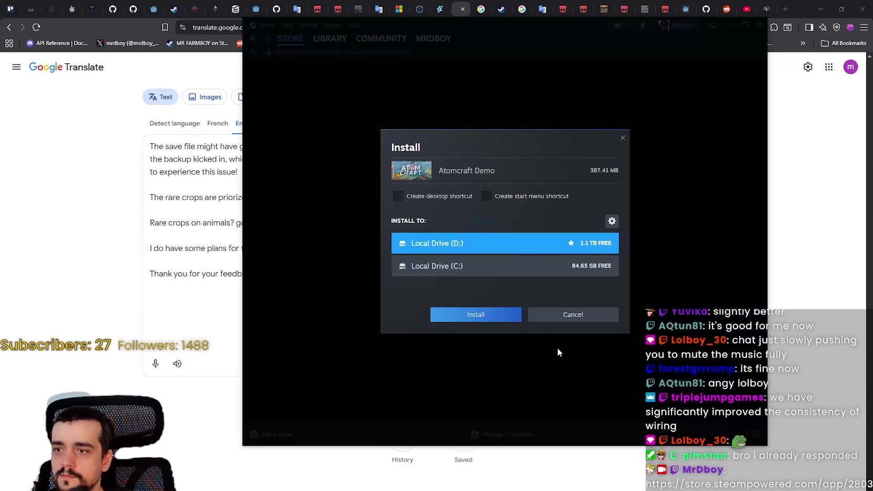
pyautogui.click(483, 317)
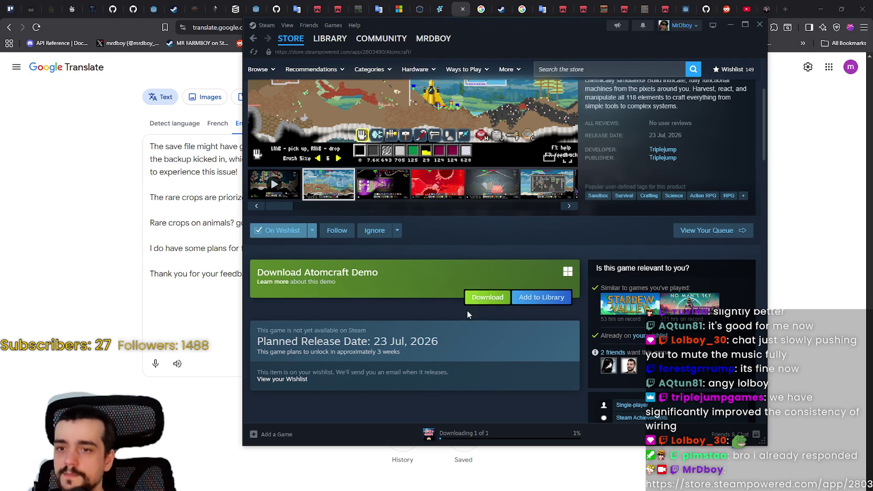
pyautogui.scroll(3, 453, 319)
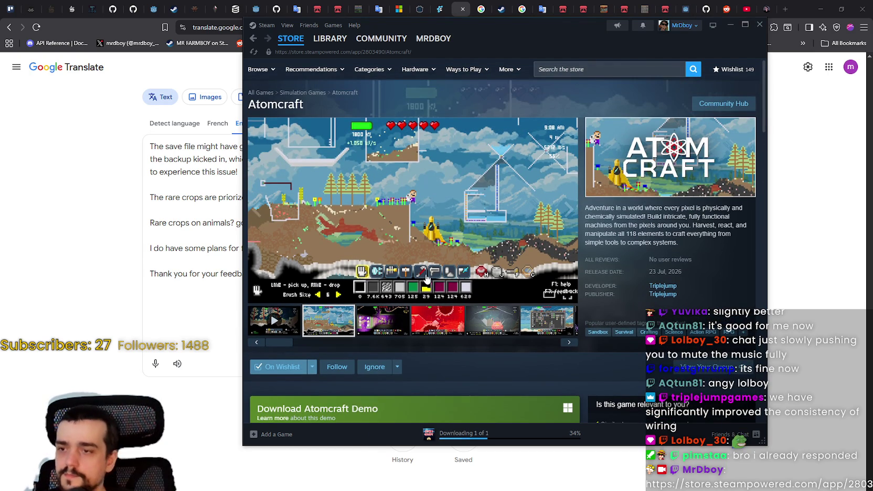
pyautogui.scroll(-6, 420, 318)
pyautogui.scroll(-3, 420, 318)
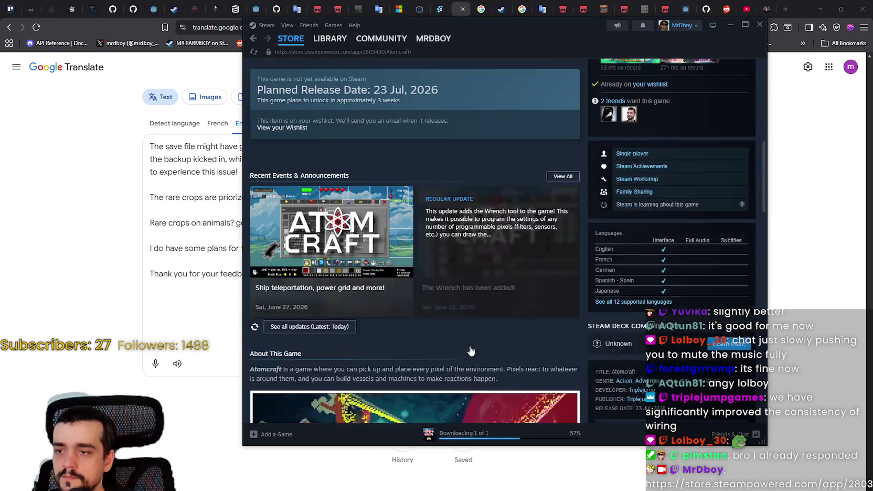
pyautogui.click(371, 240)
pyautogui.scroll(-3, 548, 320)
pyautogui.scroll(-7, 547, 317)
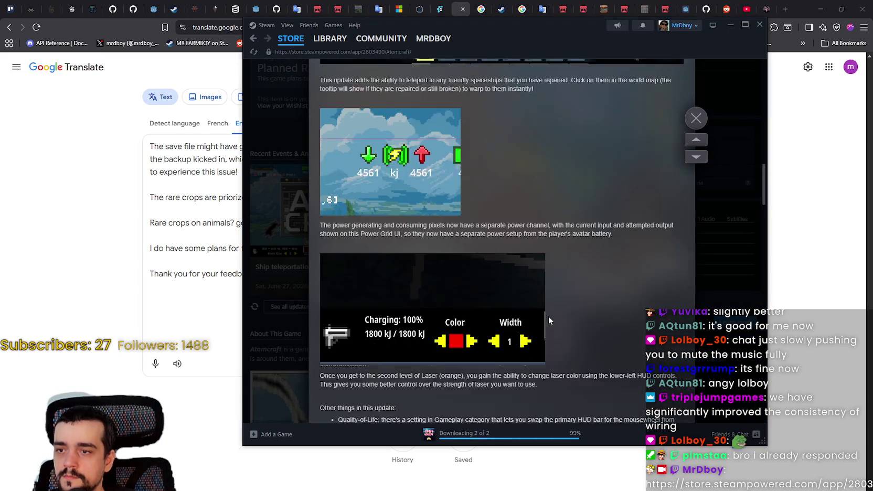
pyautogui.click(696, 118)
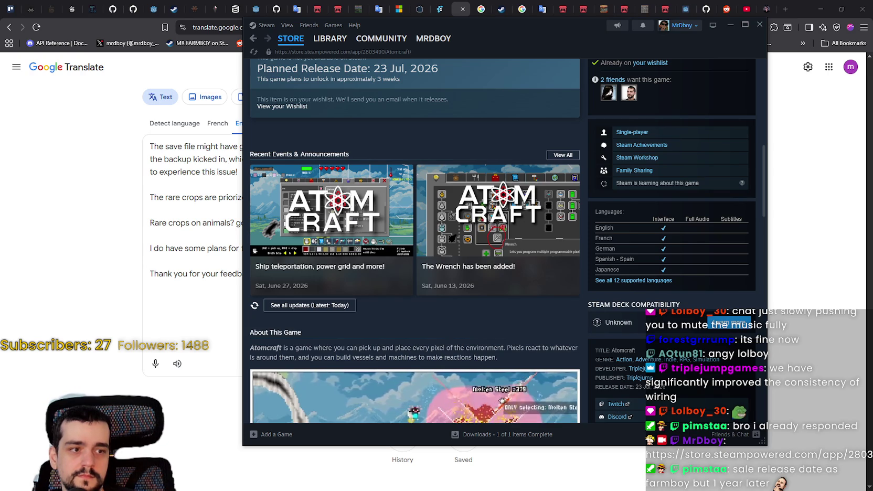
# - Scroll back up the store page and open the Atomcraft Demo page in the Library
pyautogui.scroll(10, 382, 302)
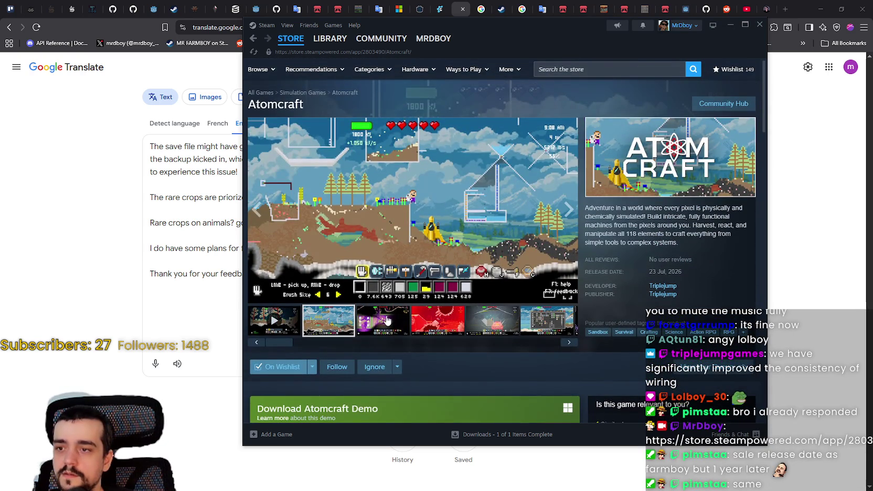
pyautogui.scroll(-6, 411, 123)
pyautogui.scroll(1, 411, 122)
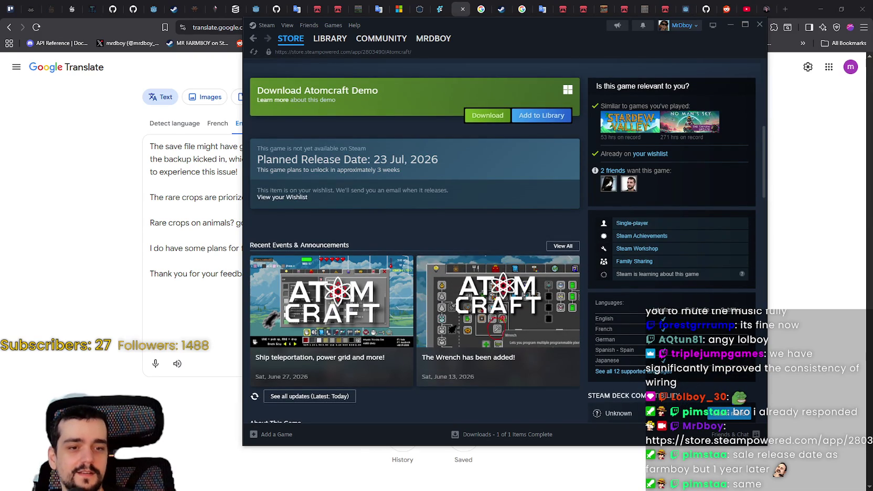
pyautogui.scroll(5, 450, 164)
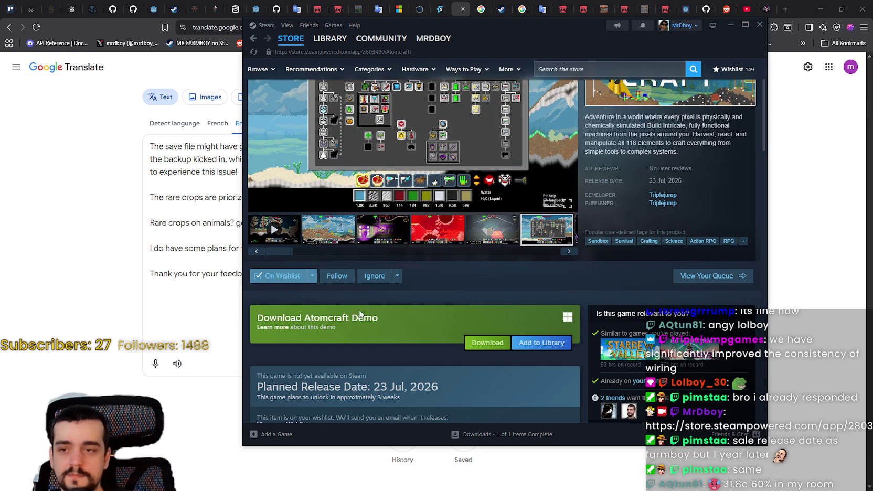
pyautogui.scroll(2, 370, 276)
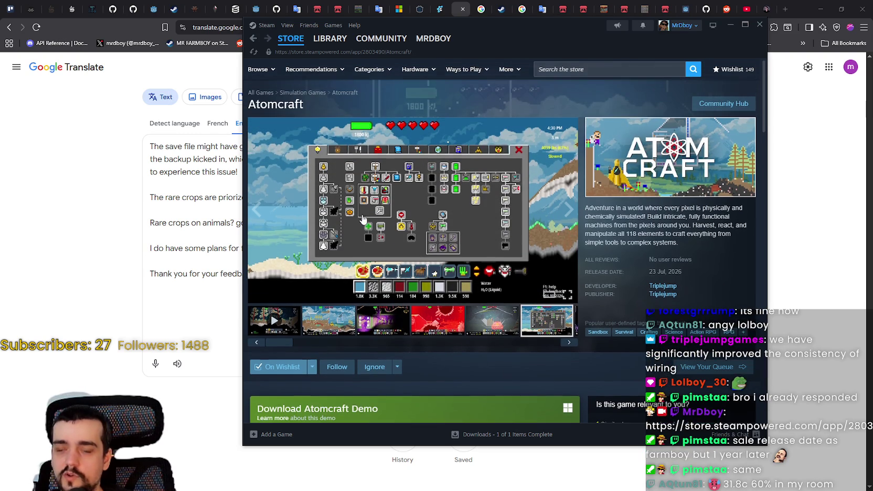
pyautogui.click(325, 40)
pyautogui.click(306, 128)
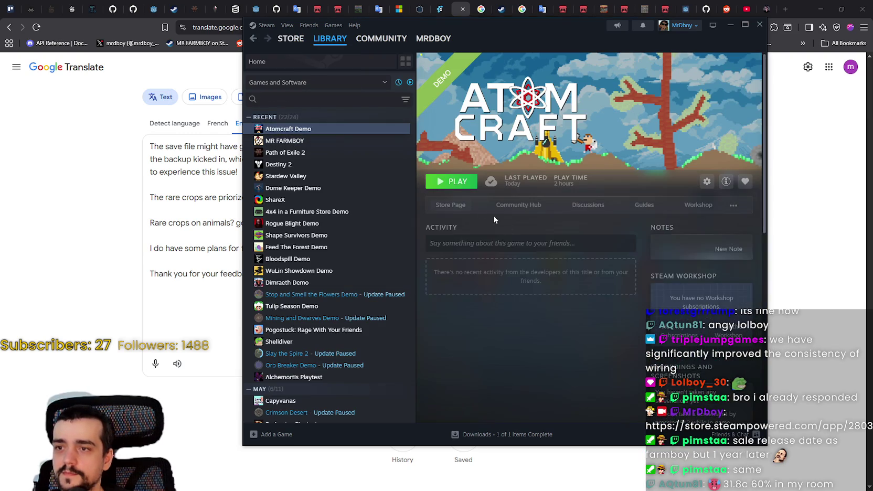
# - Launch the Atomcraft Demo, move the Steam window aside, and bring the game to the front
pyautogui.click(451, 181)
pyautogui.moveTo(556, 32); pyautogui.dragTo(479, 43)
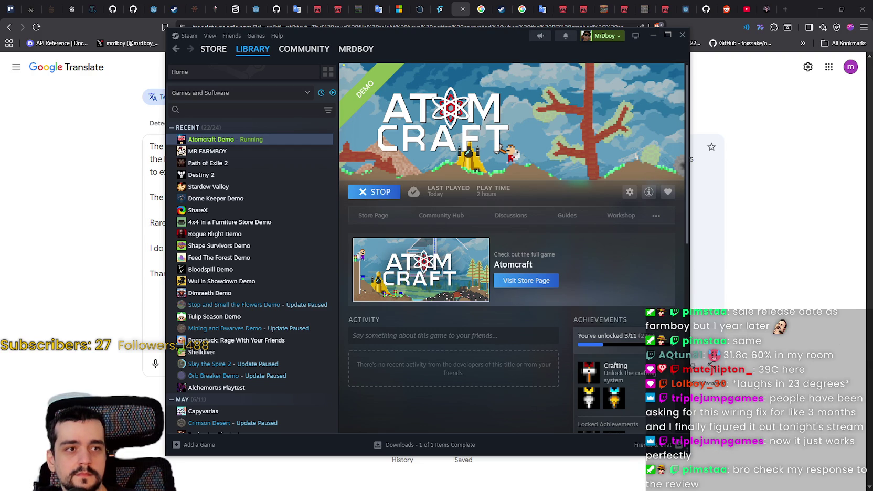
pyautogui.hotkey('alt', 'Tab')
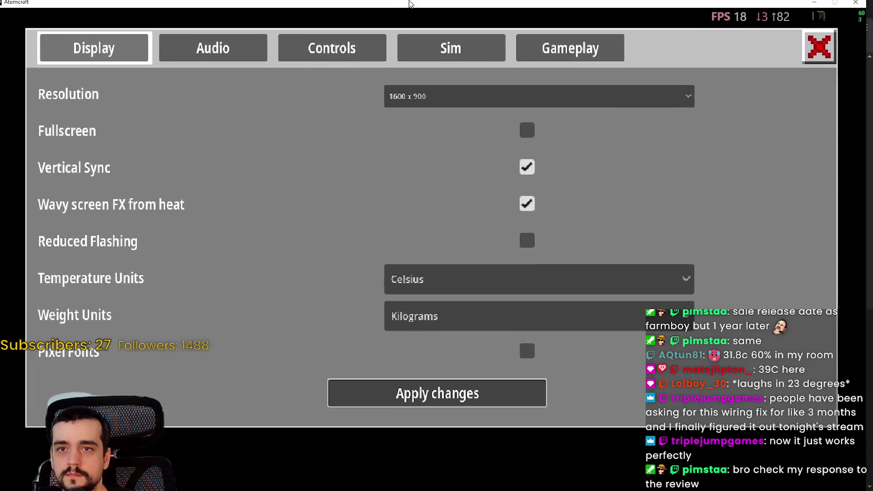
# - Set the game resolution to 1470 x 956 and apply it
pyautogui.click(433, 104)
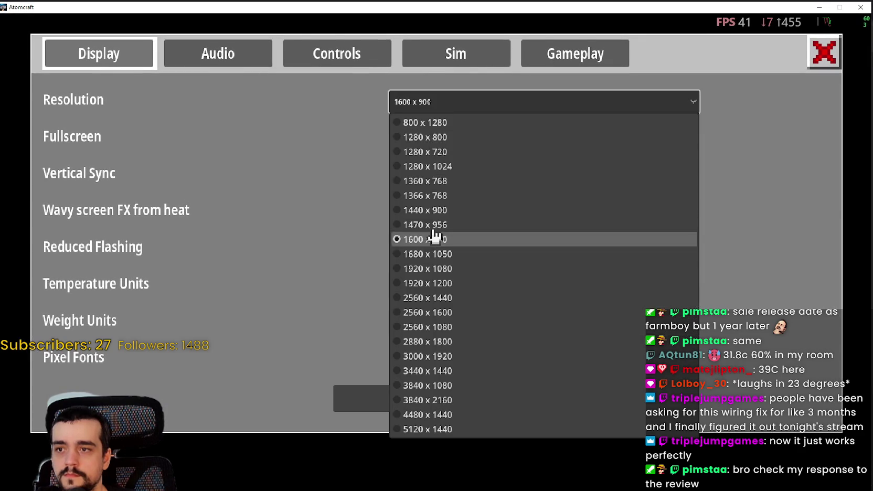
pyautogui.click(424, 224)
pyautogui.click(408, 401)
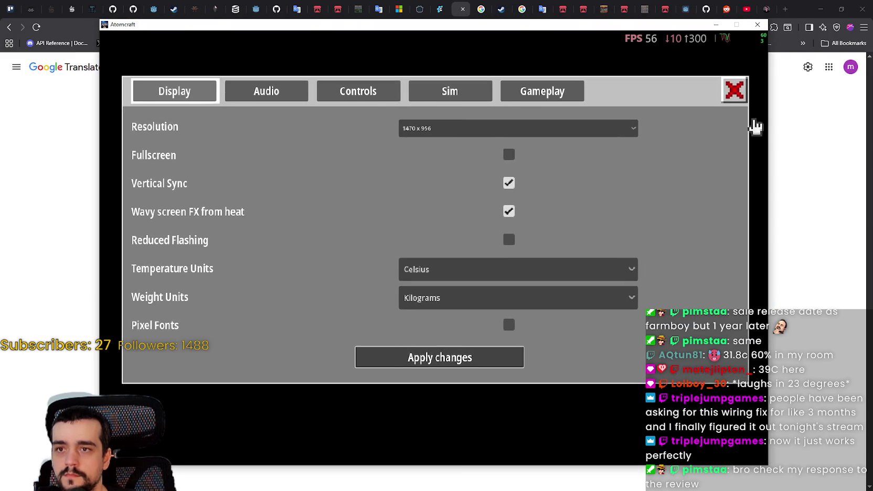
pyautogui.click(730, 92)
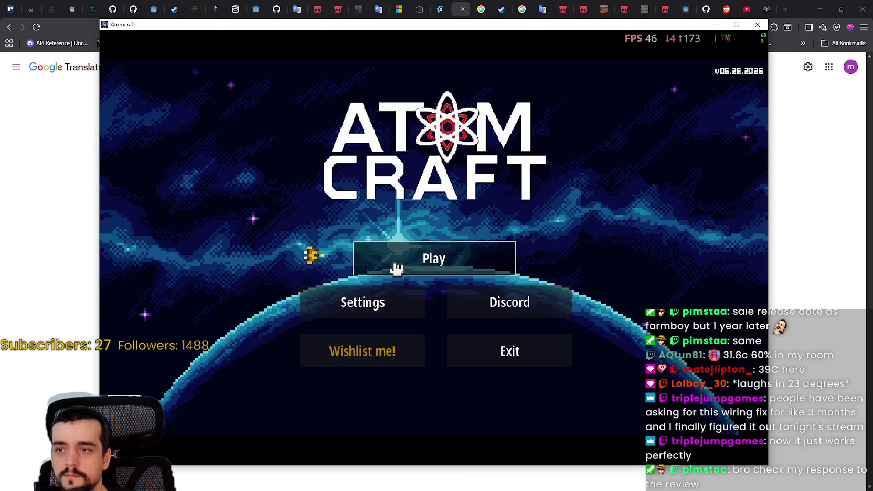
# - Start playing with a player profile and enter the Vibrant Odyssey world
pyautogui.click(396, 268)
pyautogui.click(384, 229)
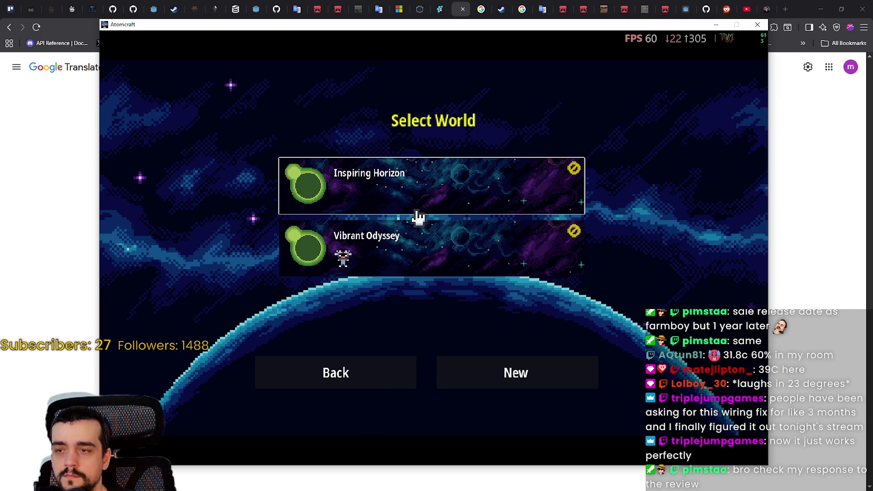
pyautogui.click(394, 258)
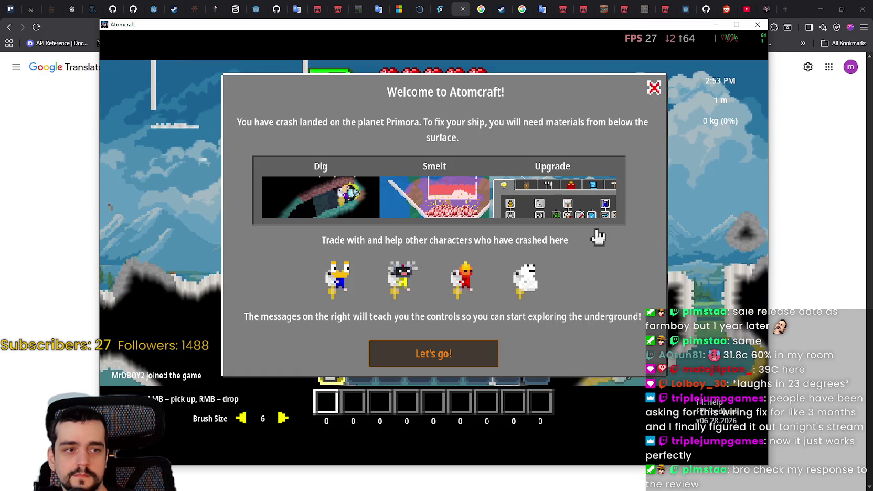
pyautogui.click(454, 353)
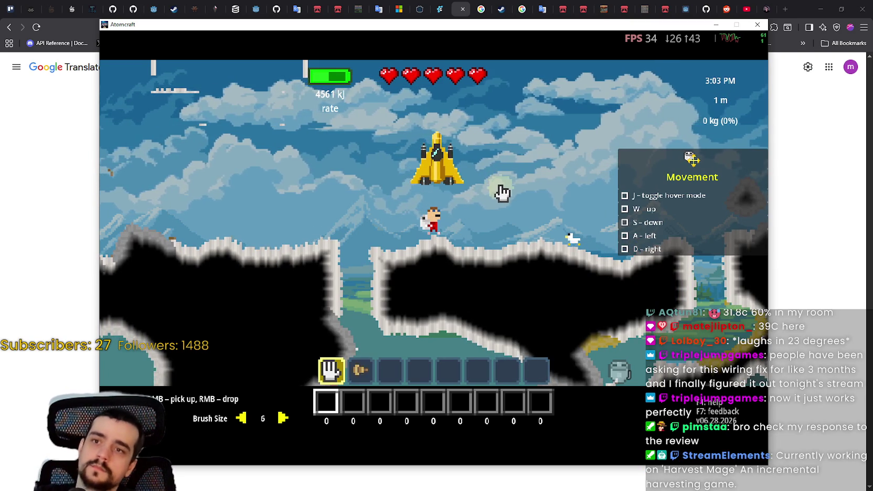
# - Fly the character up, down, left and right with WASD to test the camera, then return to Steam
pyautogui.press('d')
pyautogui.press('w')
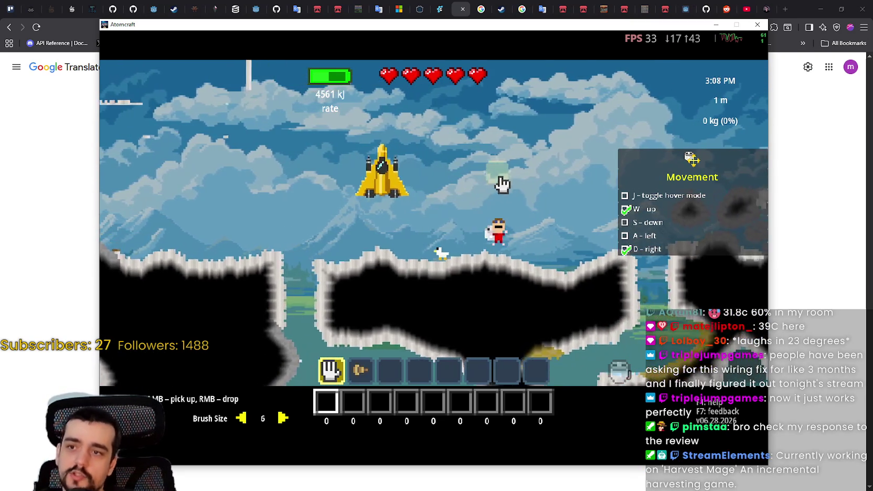
pyautogui.press('a')
pyautogui.press('s')
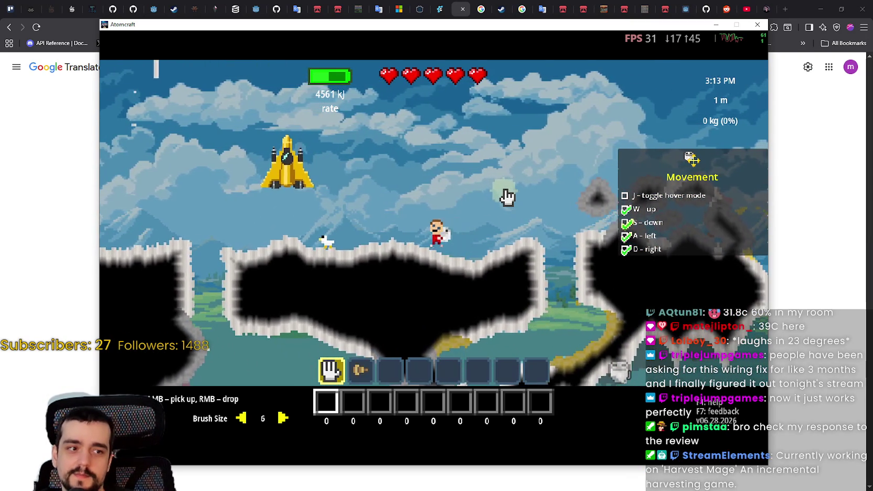
pyautogui.press('w')
pyautogui.press('d')
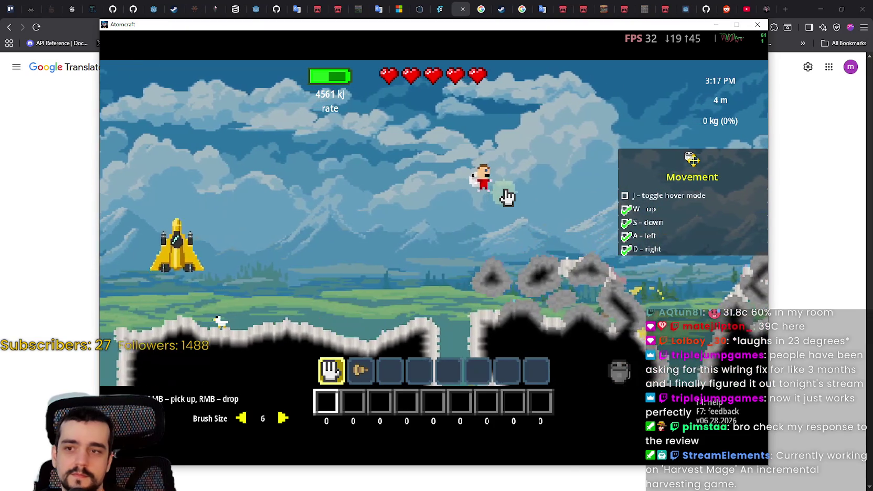
pyautogui.press('d')
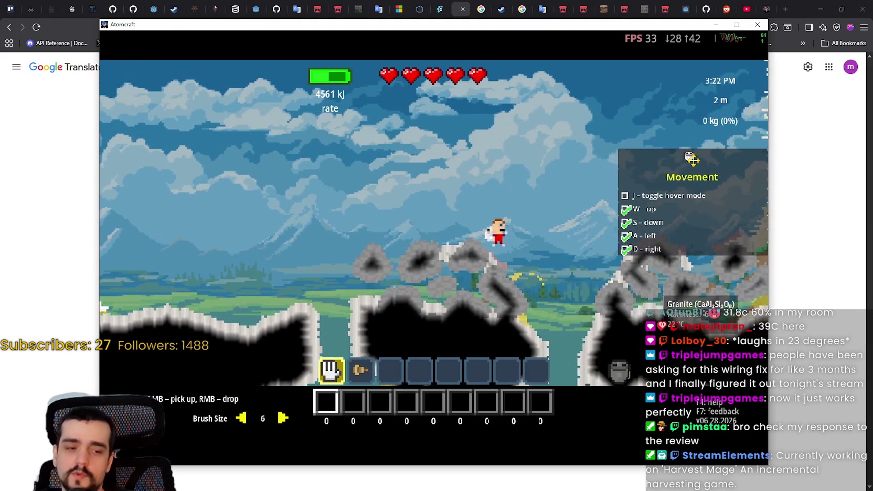
pyautogui.press('d')
pyautogui.press('a')
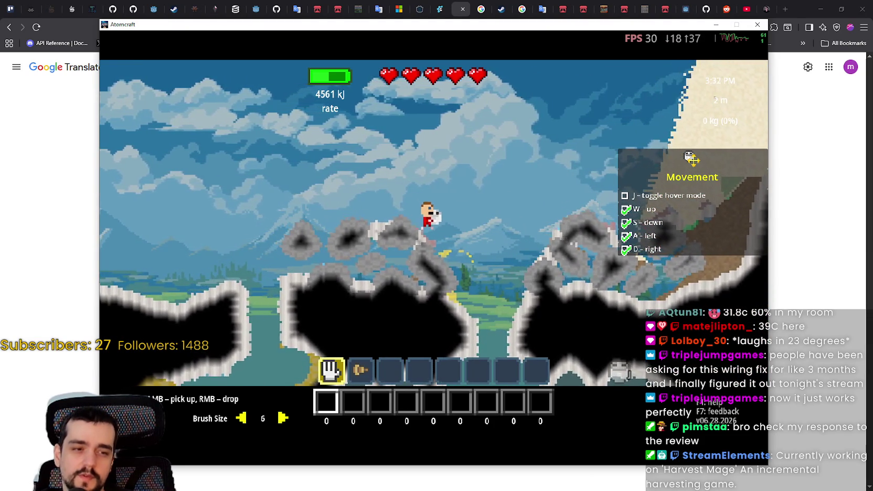
pyautogui.hotkey('alt', 'Tab')
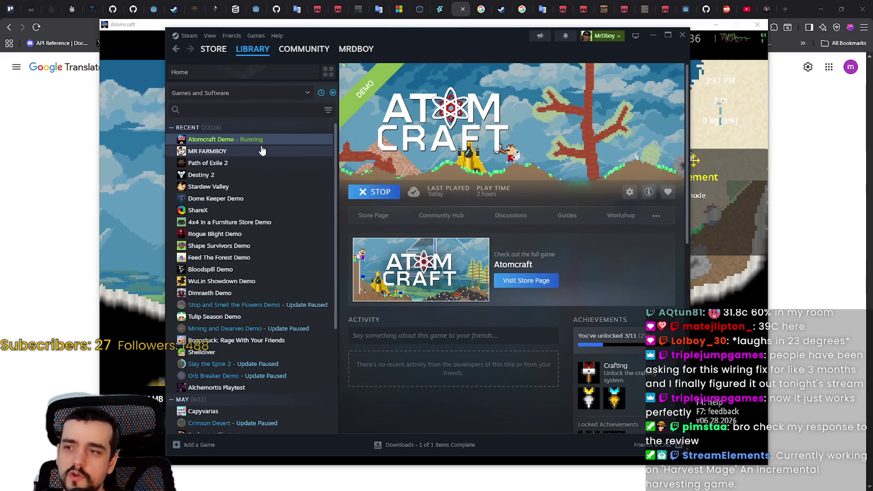
# - Open the MR FARMBOY Community Hub reviews in all languages and open the Not Recommended review
pyautogui.click(260, 151)
pyautogui.click(455, 215)
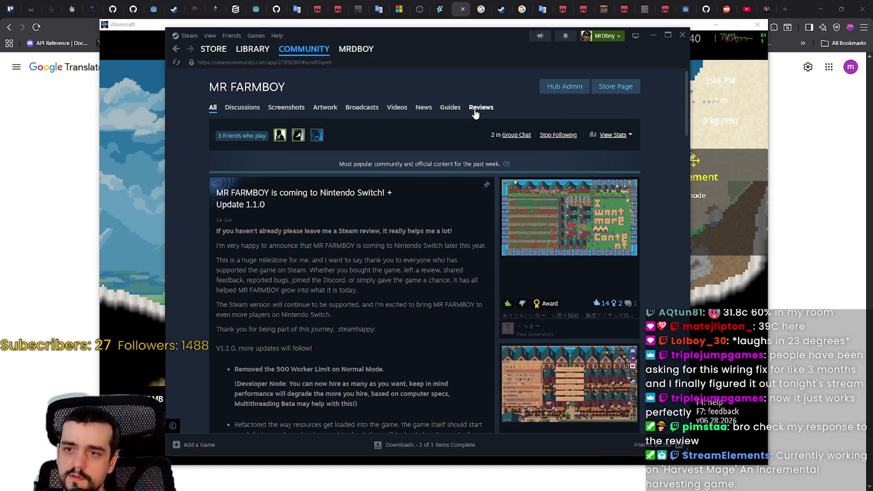
pyautogui.click(475, 110)
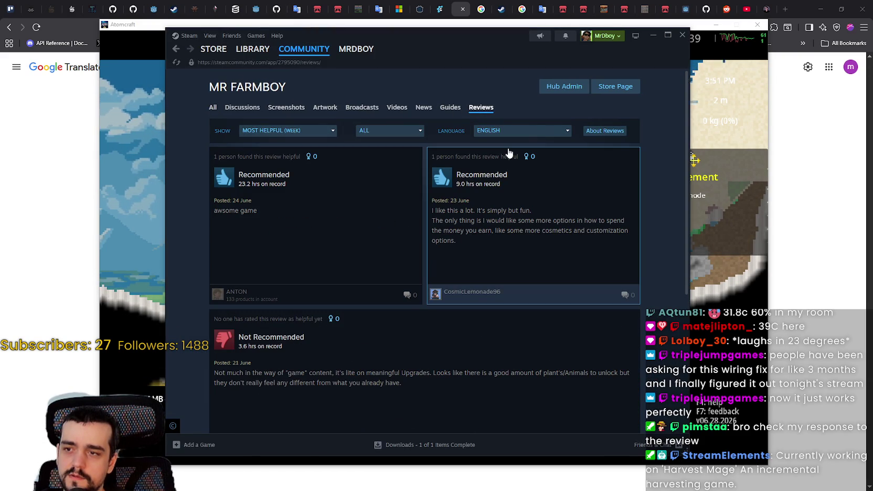
pyautogui.click(512, 131)
pyautogui.click(512, 140)
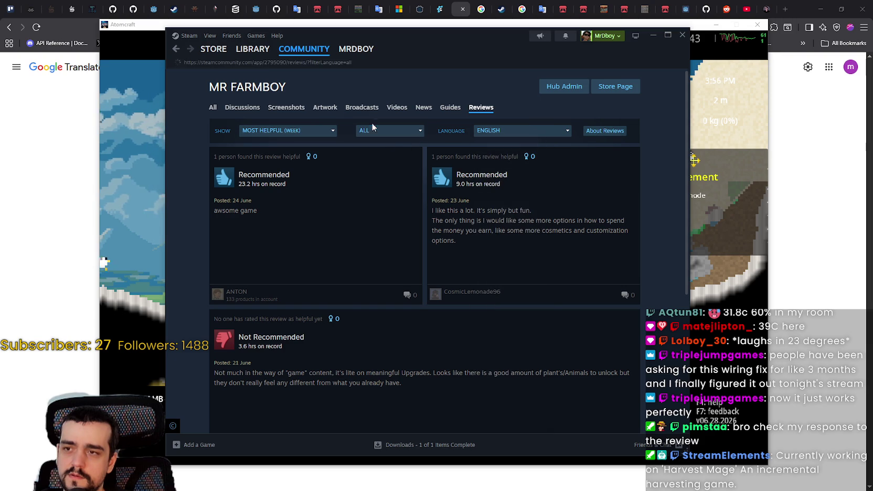
pyautogui.scroll(-3, 536, 364)
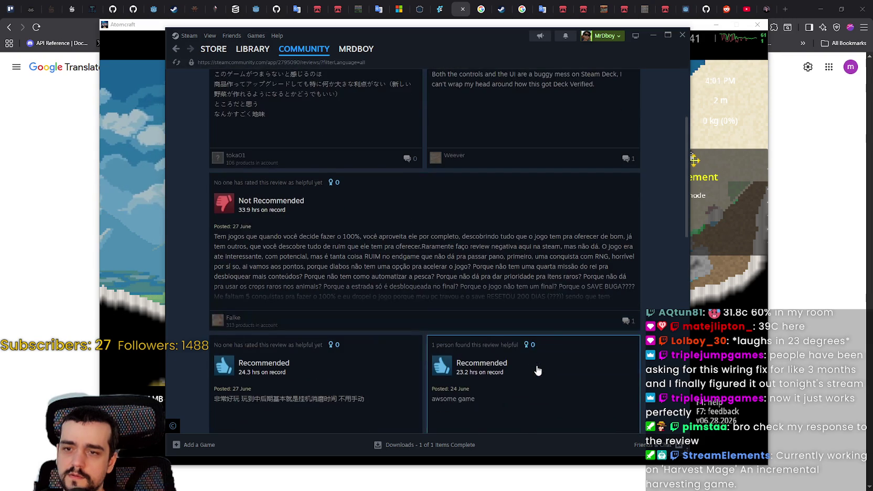
pyautogui.click(538, 322)
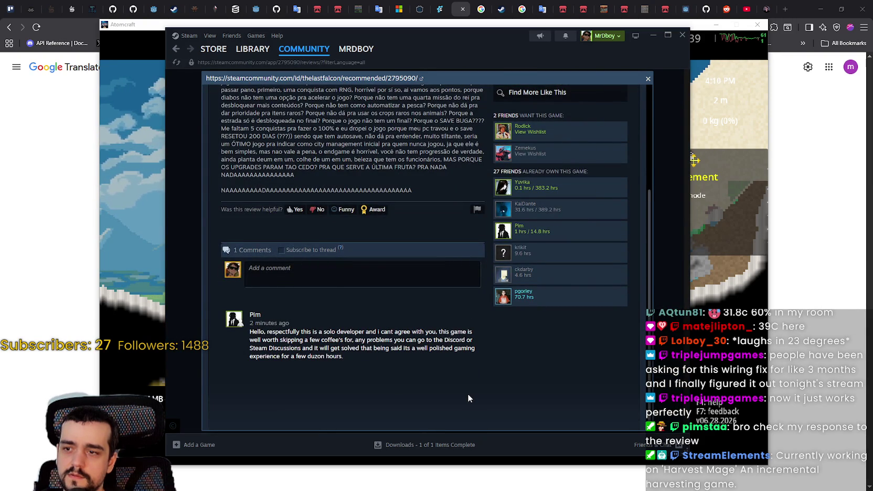
# - Read through the review's reply comment, then switch back to the game window
pyautogui.moveTo(437, 331)
pyautogui.mouseDown()
pyautogui.moveTo(454, 357)
pyautogui.moveTo(350, 333)
pyautogui.moveTo(276, 342)
pyautogui.moveTo(348, 332)
pyautogui.moveTo(468, 342)
pyautogui.moveTo(472, 360)
pyautogui.mouseUp()
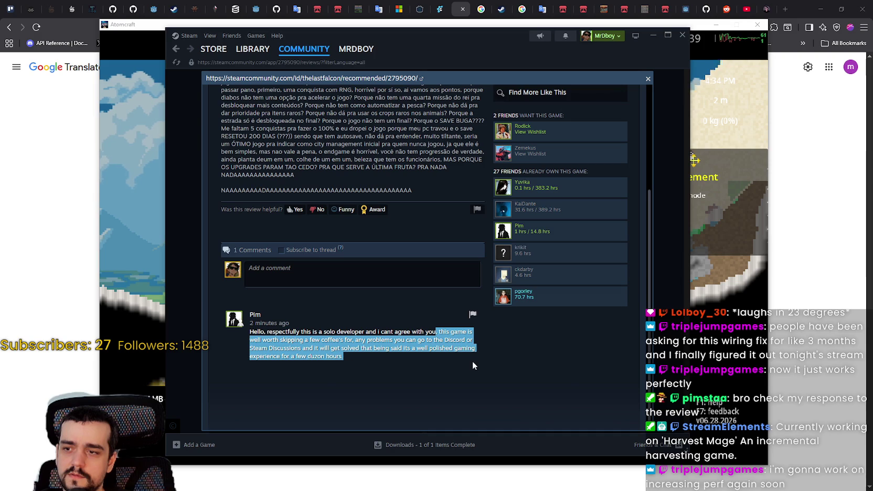
pyautogui.click(375, 358)
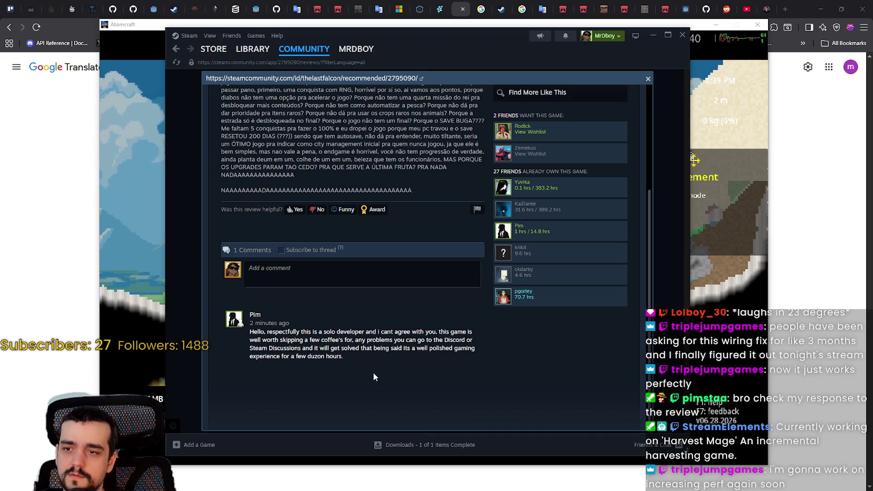
pyautogui.moveTo(345, 358); pyautogui.dragTo(337, 393)
pyautogui.click(354, 377)
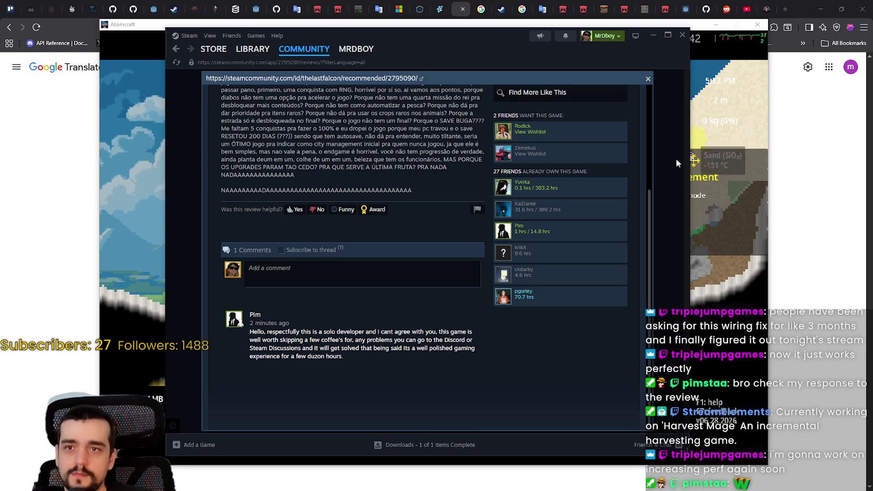
pyautogui.hotkey('alt', 'Tab')
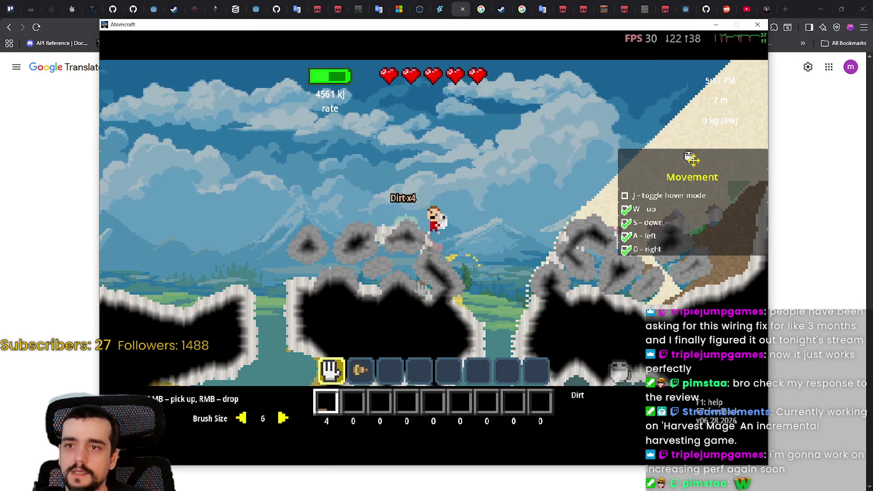
# - Move Atomcraft's character left to check the camera, pause the game, and return to the Steam review
pyautogui.press('a')
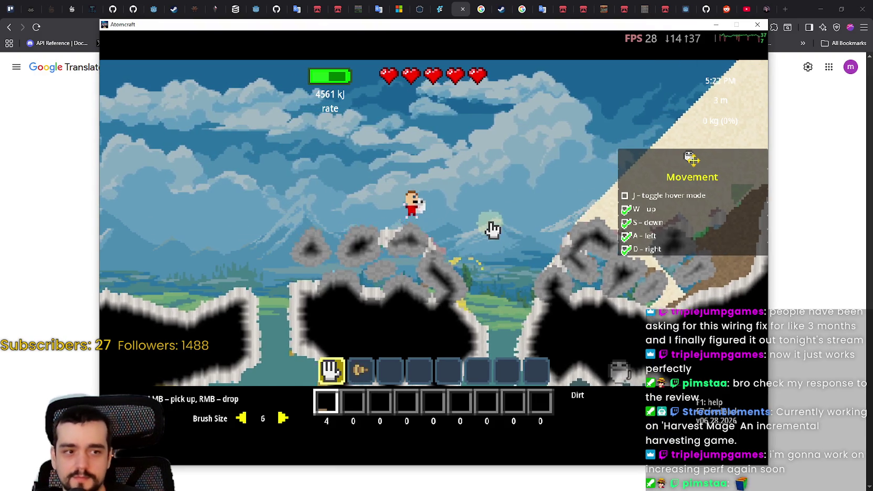
pyautogui.press('a')
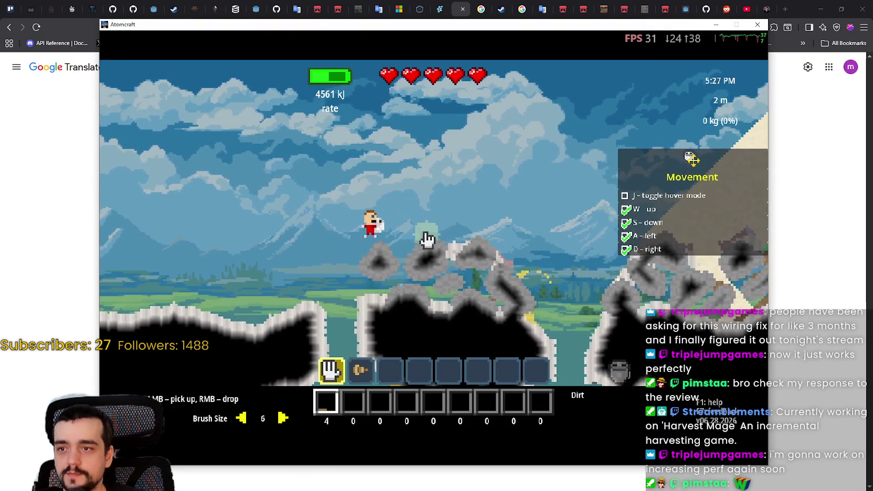
pyautogui.press('a')
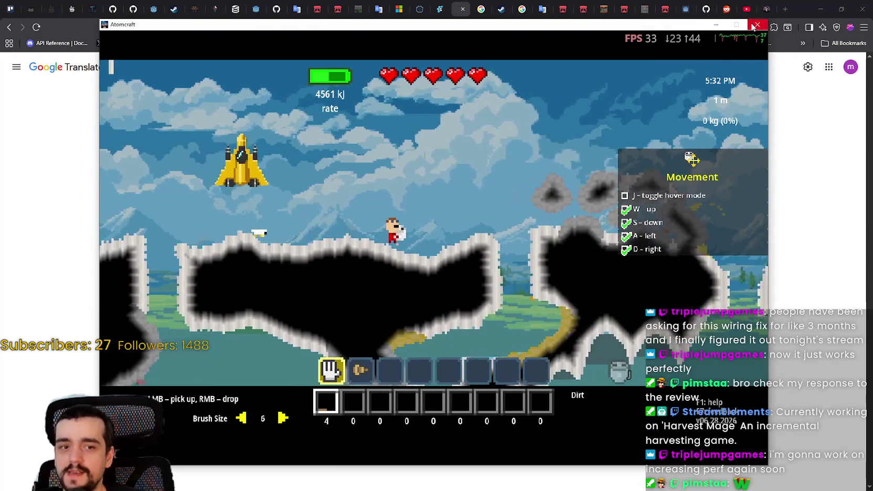
pyautogui.press('Escape')
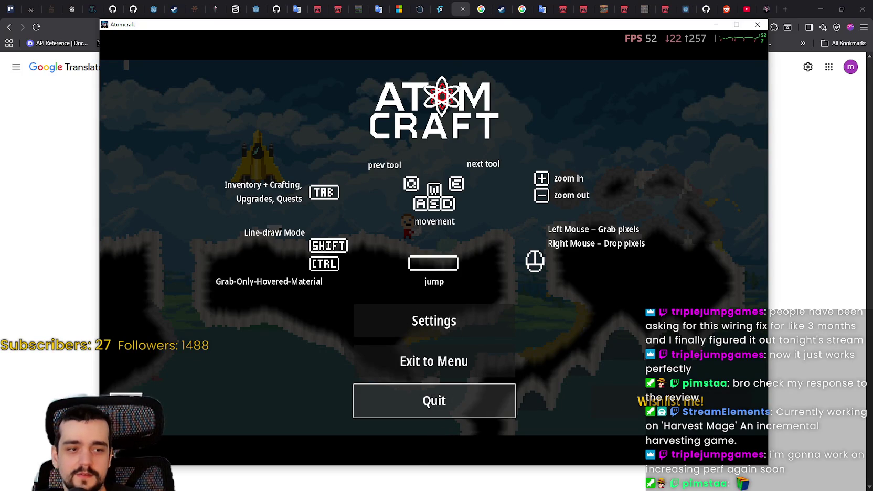
pyautogui.hotkey('alt', 'Tab')
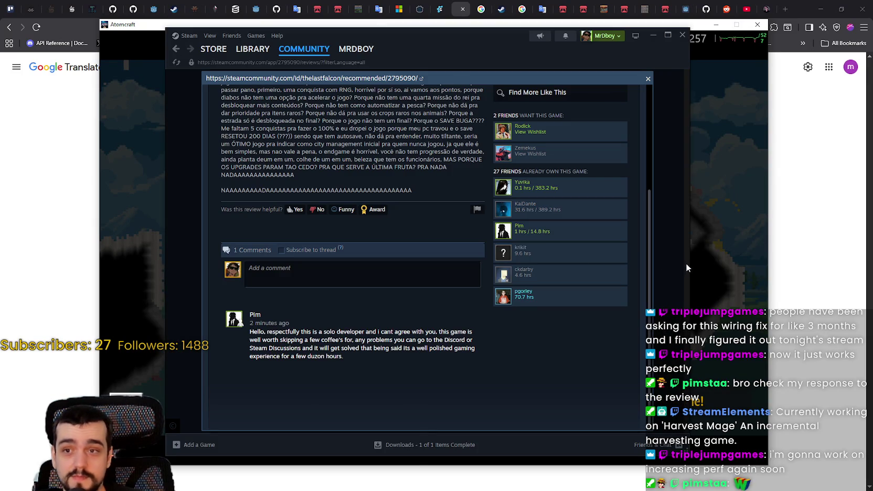
# - Copy the launch options from the 4x4 in a Furniture Store Demo properties in the library
pyautogui.click(252, 49)
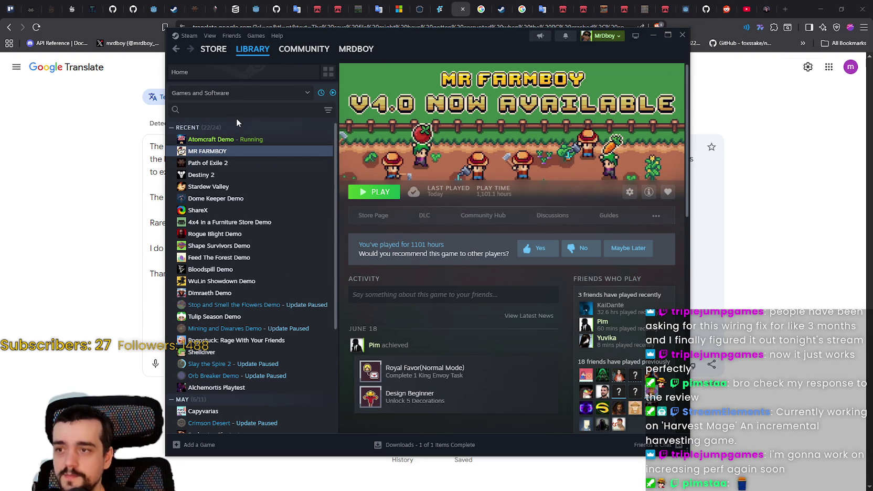
pyautogui.click(220, 225)
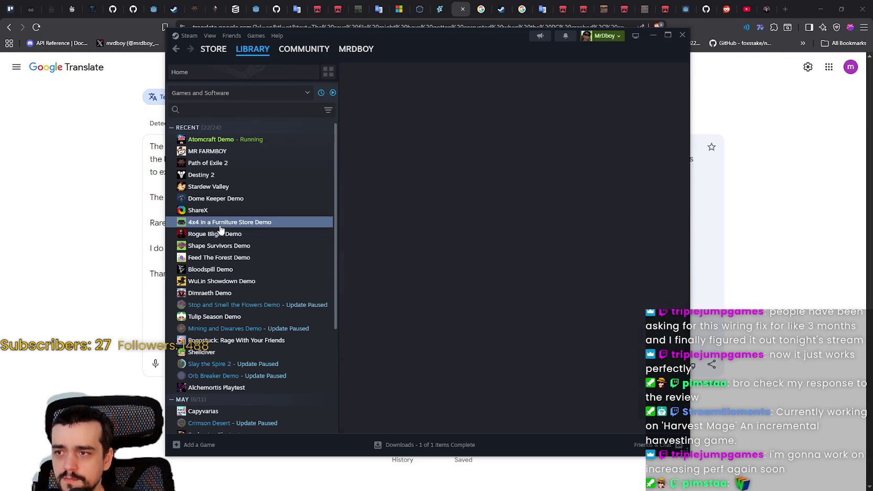
pyautogui.rightClick(221, 230)
pyautogui.click(236, 294)
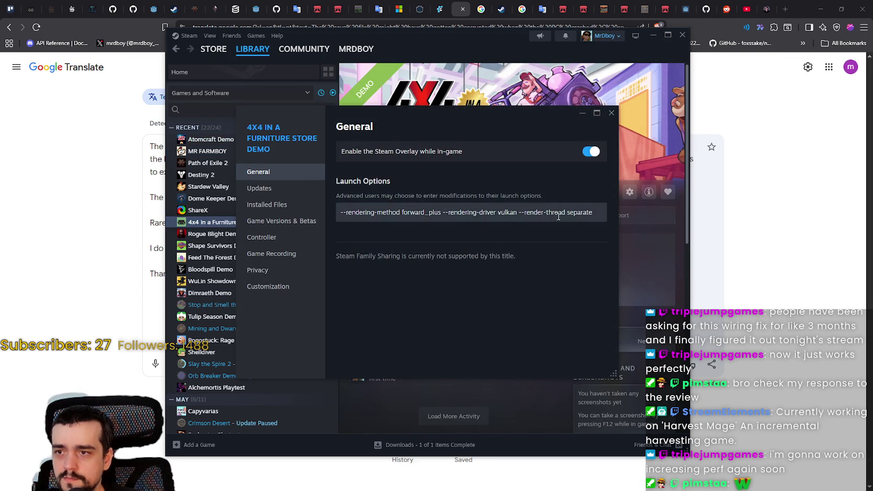
pyautogui.moveTo(587, 213); pyautogui.dragTo(626, 216)
pyautogui.hotkey('ctrl', 'a')
pyautogui.hotkey('ctrl', 'c')
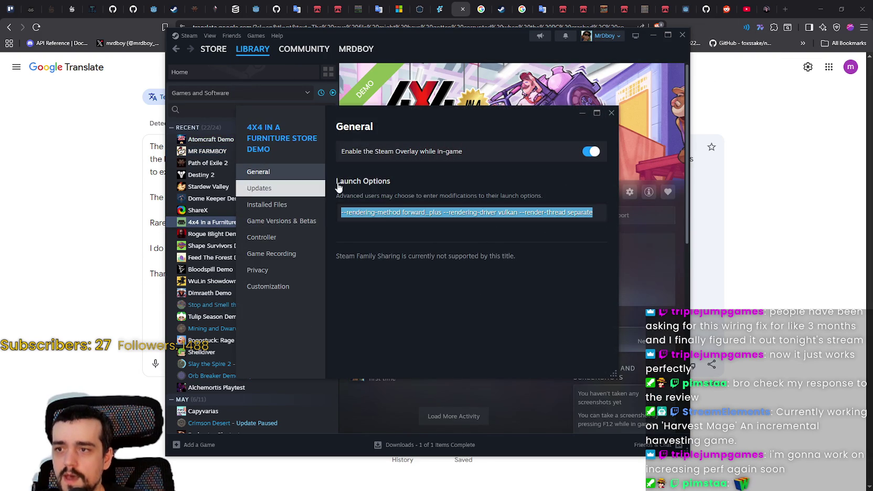
pyautogui.click(611, 113)
# - Paste the copied launch options into Atomcraft Demo's Launch Options and launch the game
pyautogui.click(220, 139)
pyautogui.rightClick(235, 143)
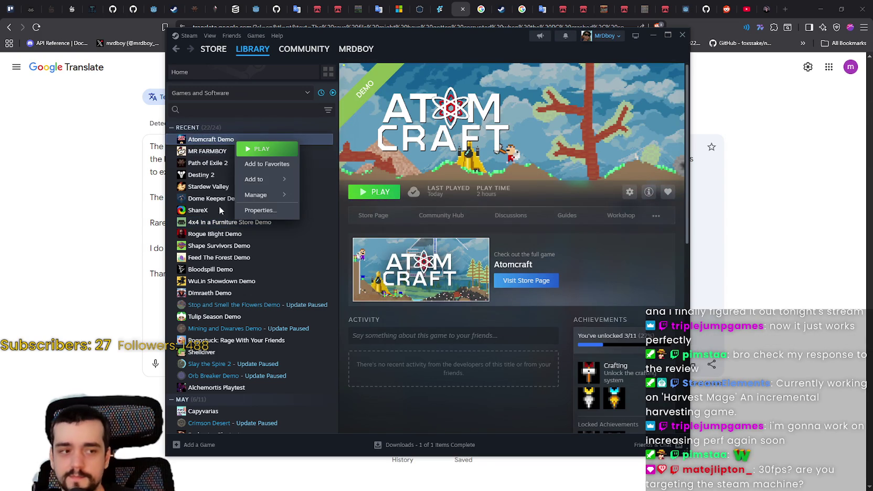
pyautogui.click(261, 210)
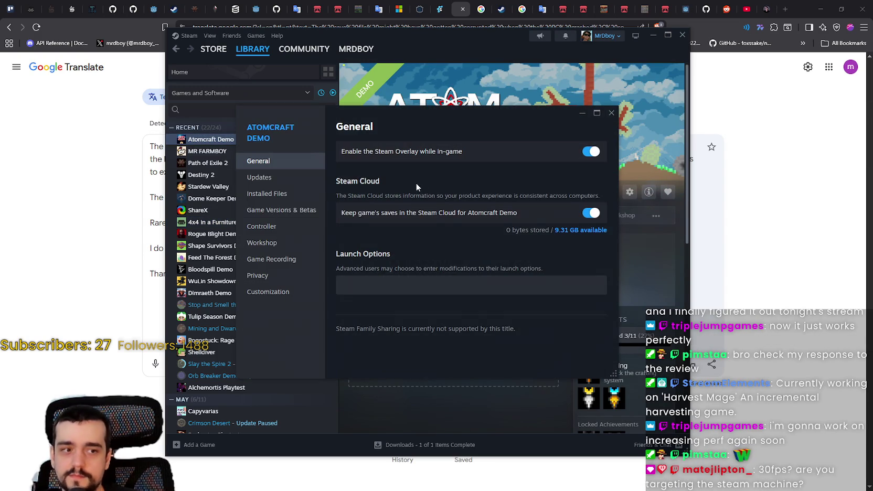
pyautogui.click(440, 285)
pyautogui.hotkey('ctrl', 'v')
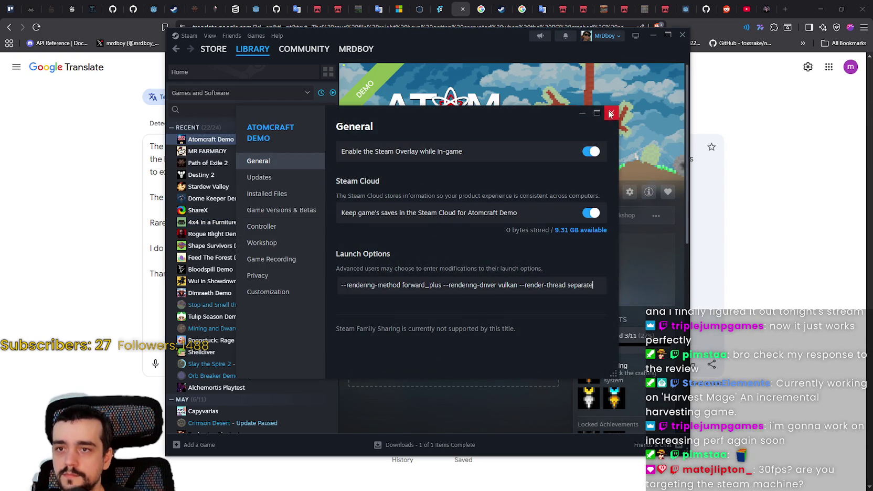
pyautogui.click(610, 113)
pyautogui.click(392, 195)
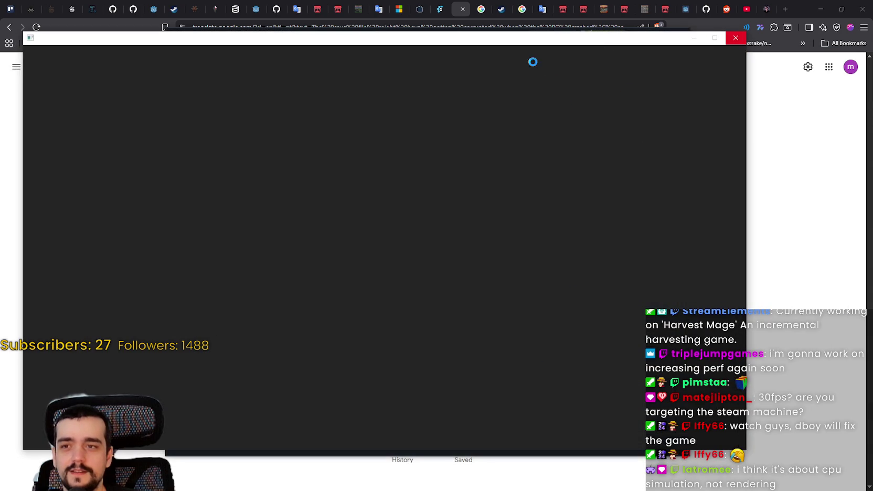
# - Load an Atomcraft world with the second profile and dismiss the welcome message
pyautogui.moveTo(446, 45); pyautogui.dragTo(489, 36)
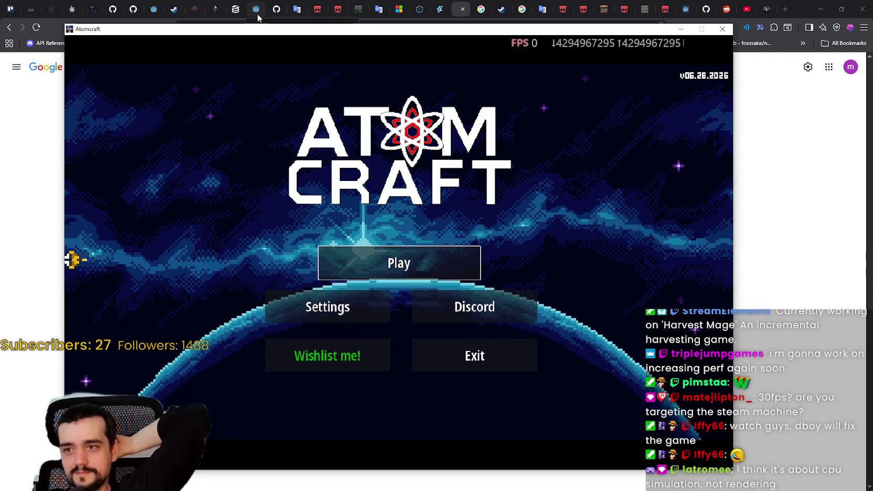
pyautogui.click(374, 261)
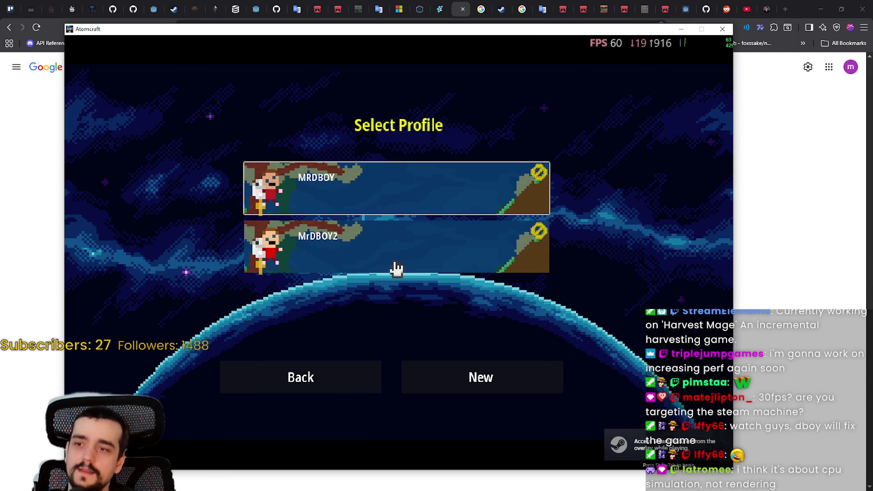
pyautogui.click(381, 242)
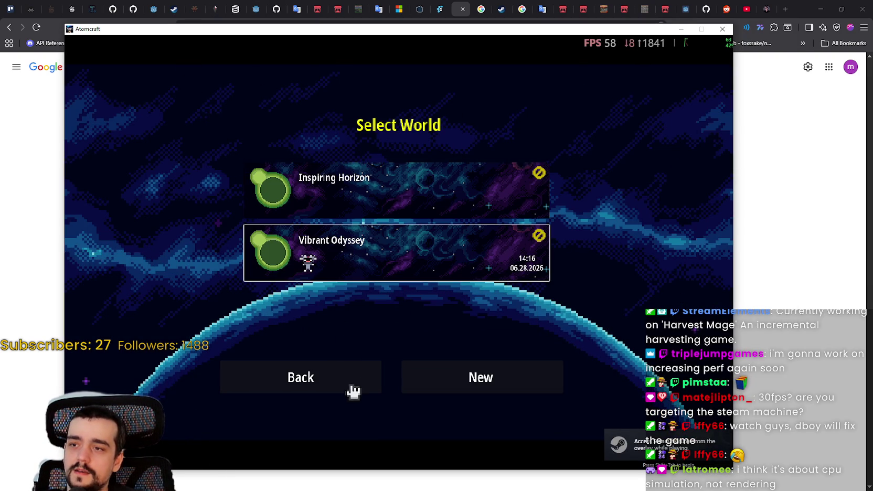
pyautogui.click(452, 381)
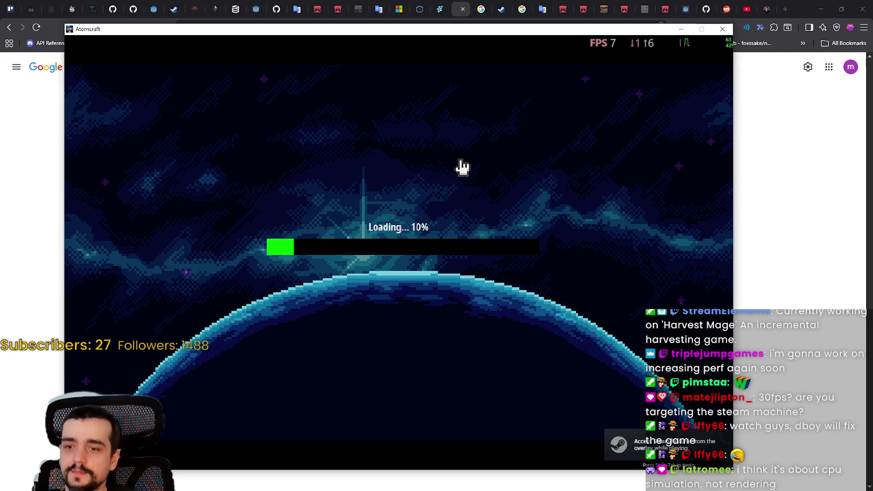
pyautogui.moveTo(424, 32); pyautogui.dragTo(462, 21)
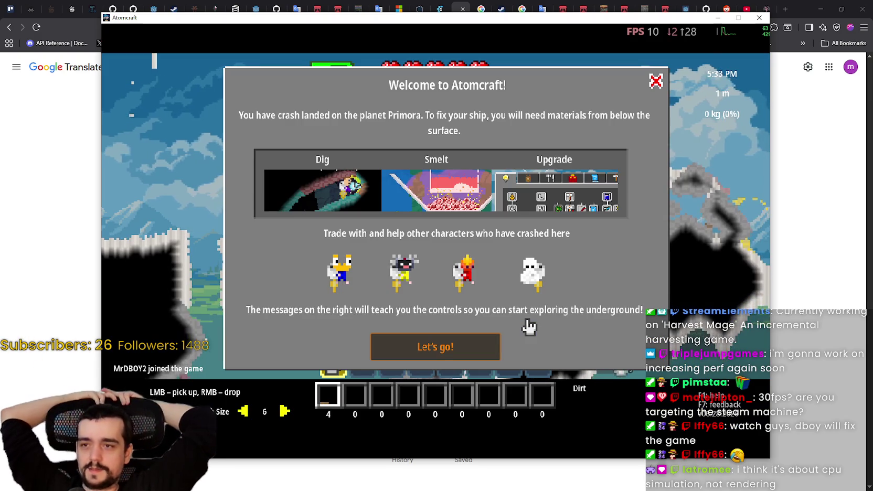
pyautogui.click(656, 82)
# - Fly the character right and up over the sand slopes toward space, then drop onto the sand hill
pyautogui.press('d')
pyautogui.press('w')
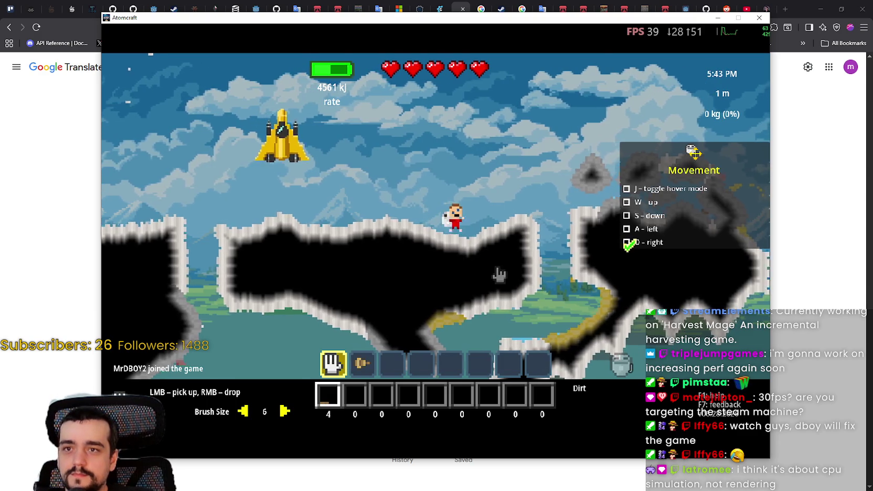
pyautogui.press('d')
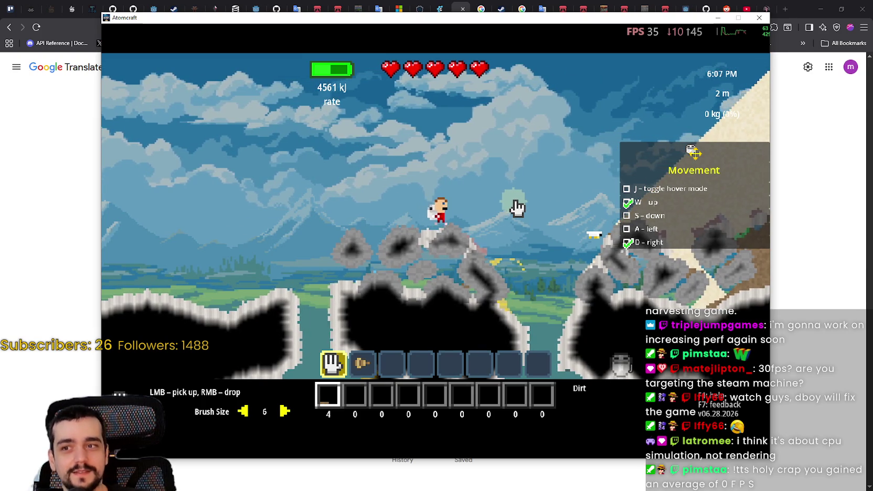
pyautogui.press('w')
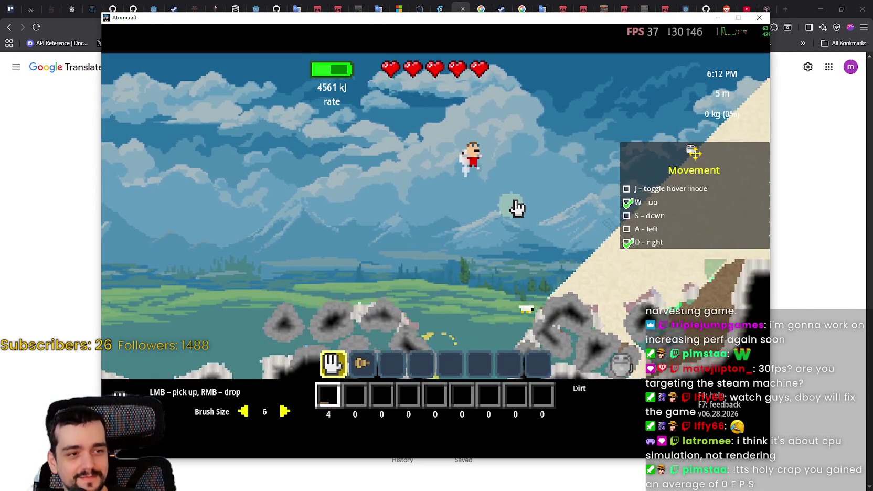
pyautogui.press('a')
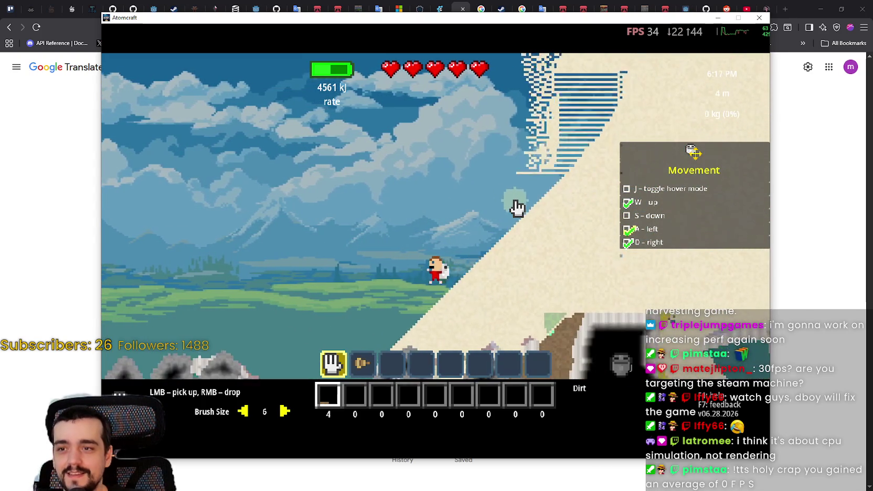
pyautogui.press('w')
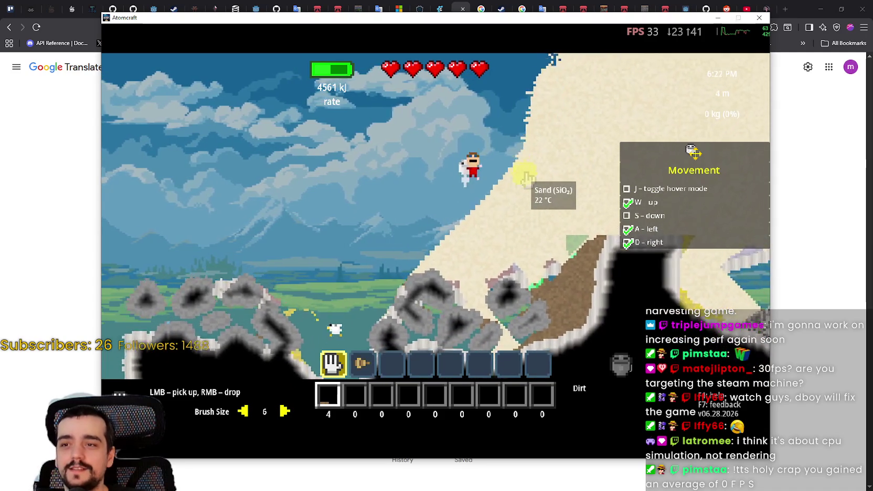
pyautogui.press('w')
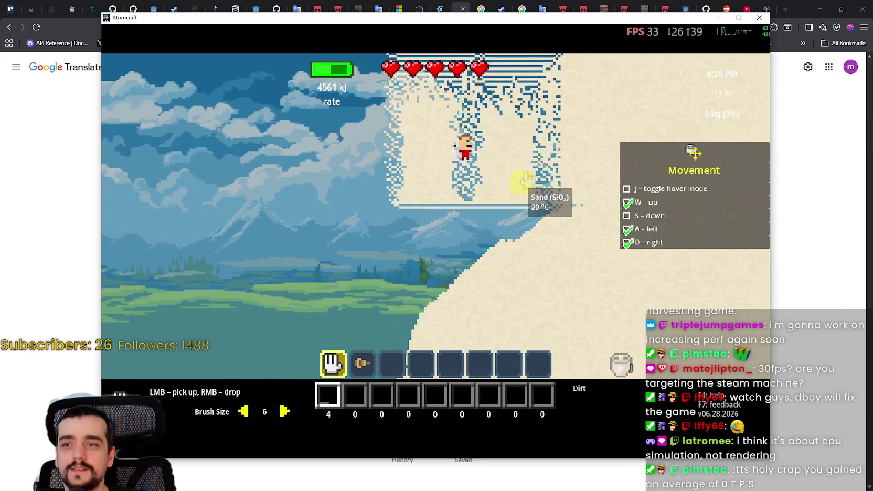
pyautogui.press('w')
pyautogui.press('w')
pyautogui.press('d')
pyautogui.press('w')
pyautogui.press('a')
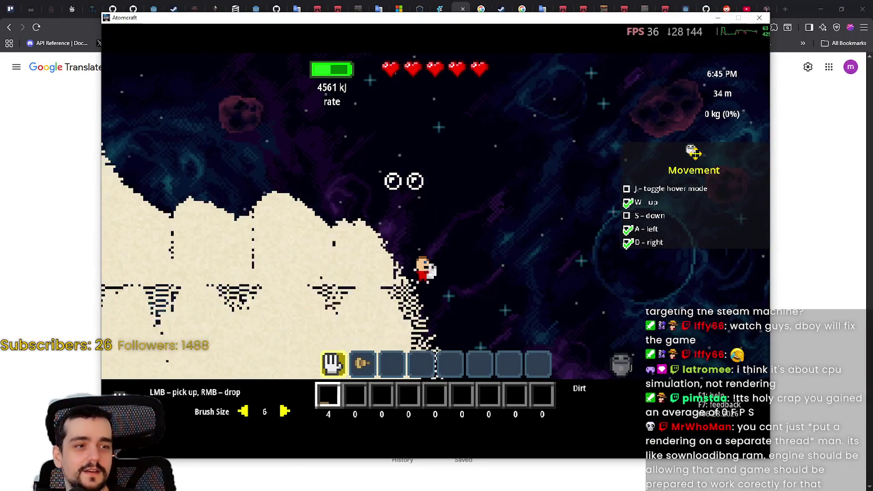
pyautogui.press('s')
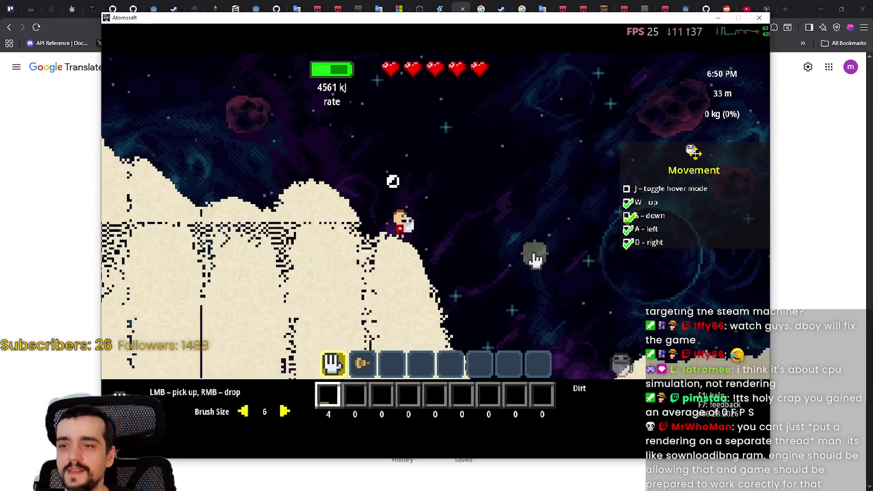
# - Respawn at the spaceship, fly up into space again, respawn after dying, and pause the game
pyautogui.press('r')
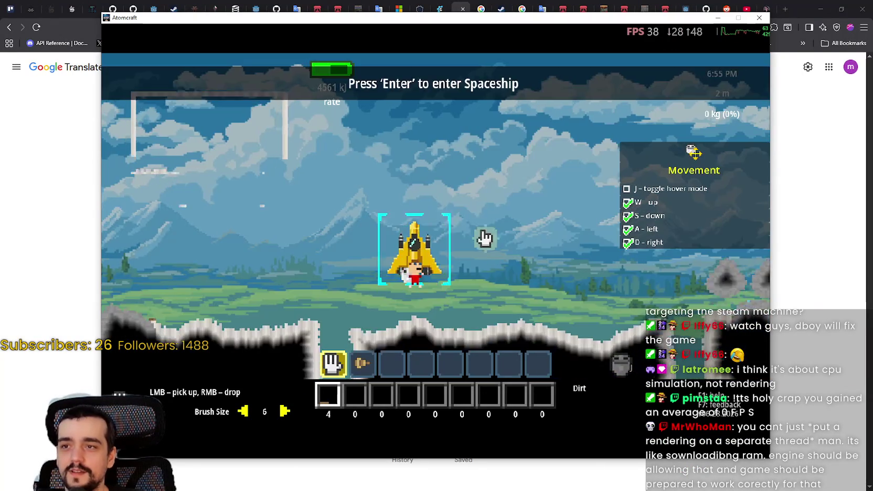
pyautogui.press('w')
pyautogui.press('d')
pyautogui.press('d')
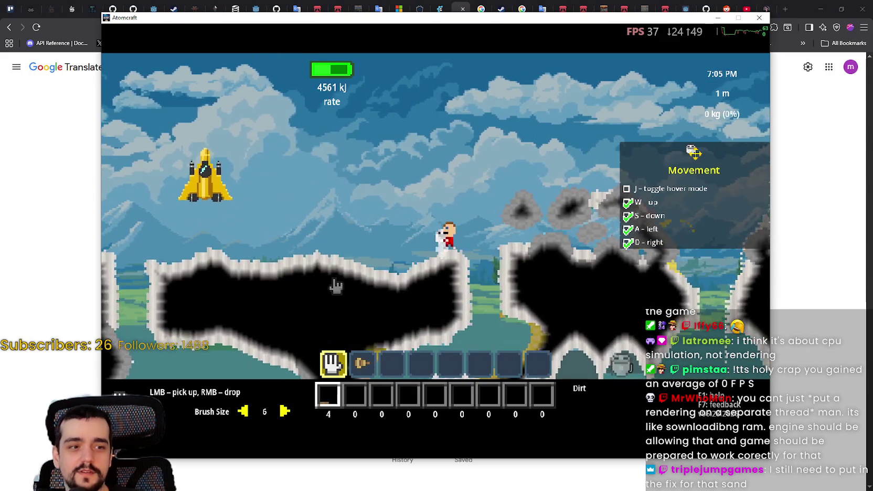
pyautogui.press('w')
pyautogui.press('d')
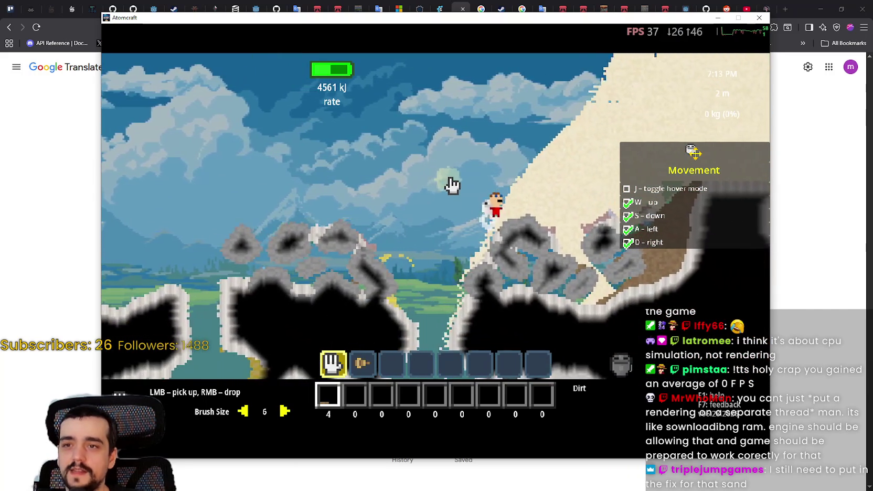
pyautogui.press('w')
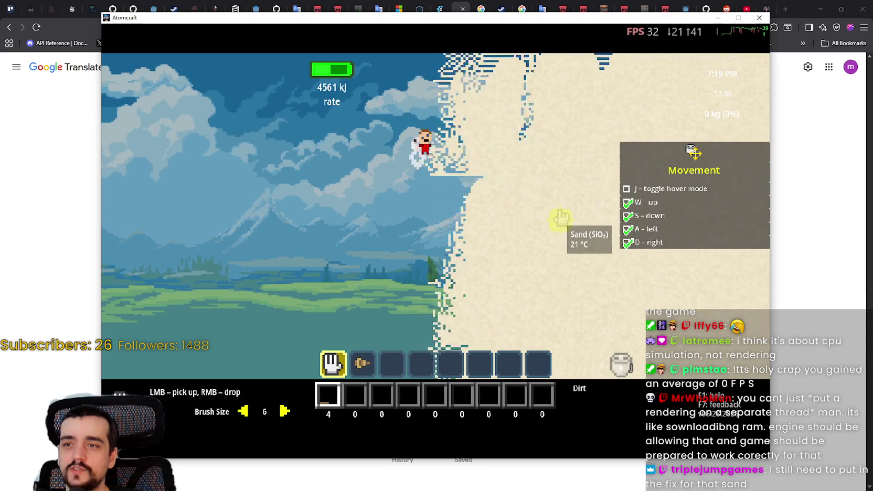
pyautogui.press('w')
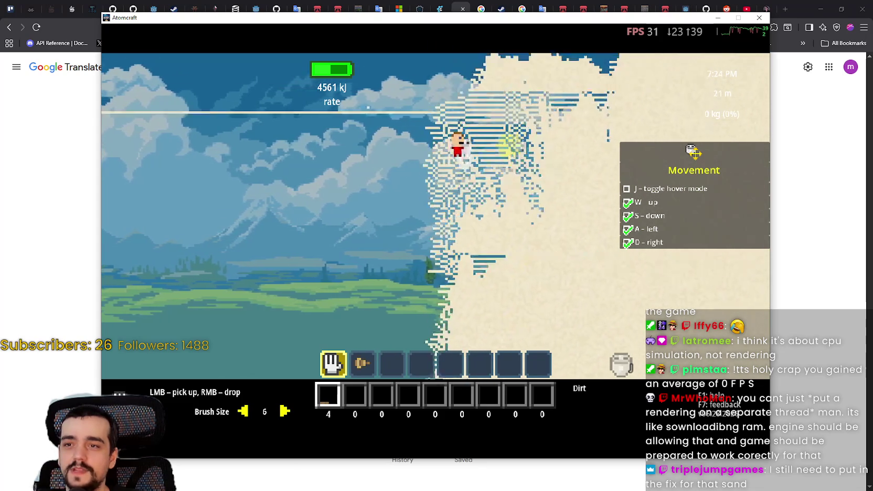
pyautogui.press('w')
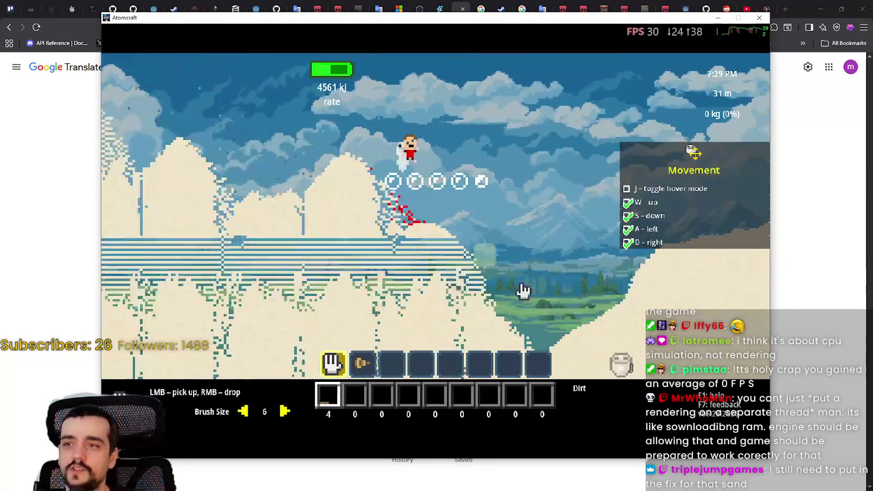
pyautogui.press('d')
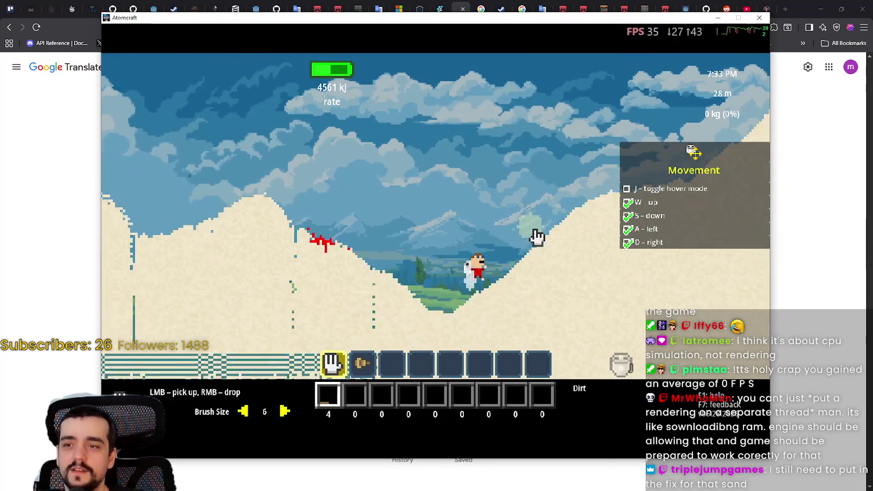
pyautogui.press('w')
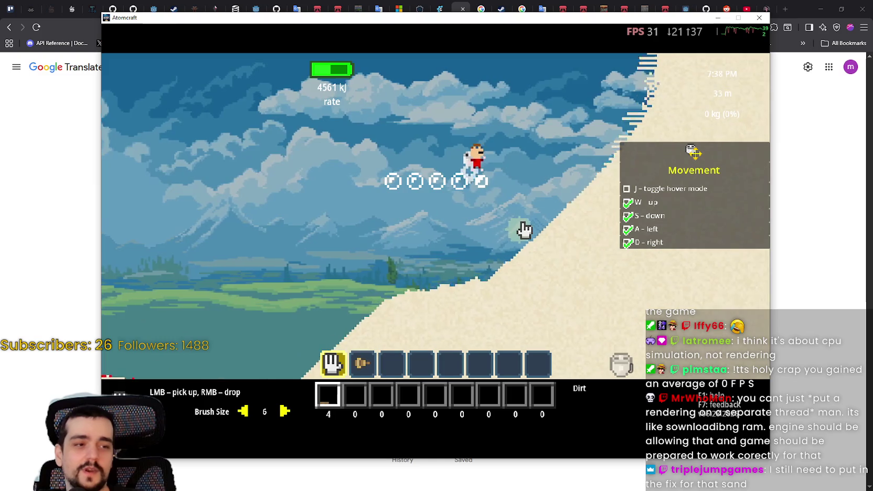
pyautogui.press('w')
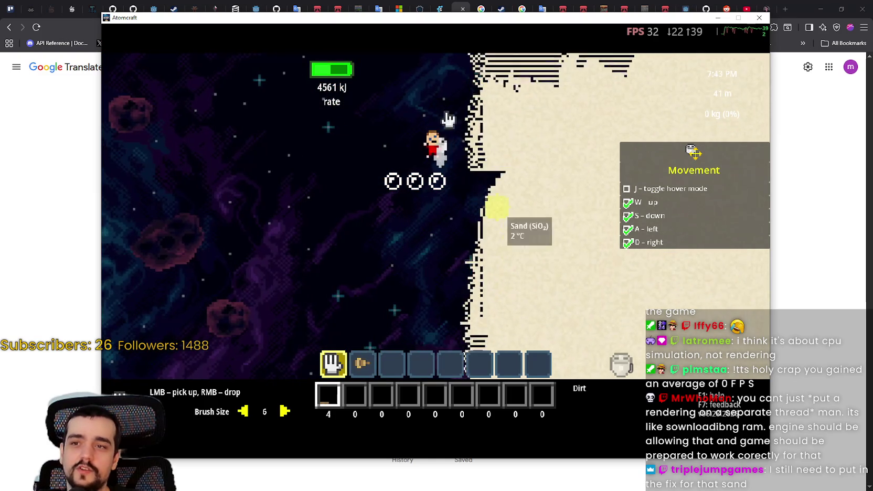
pyautogui.press('d')
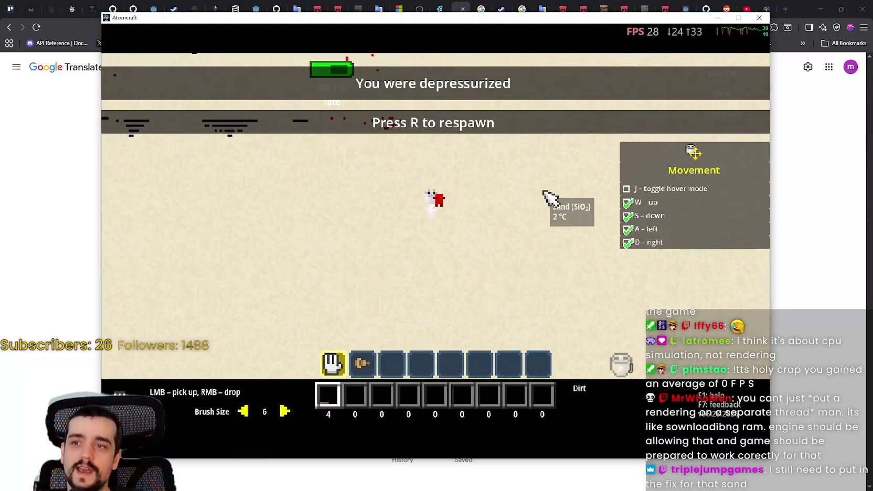
pyautogui.press('r')
pyautogui.press('Escape')
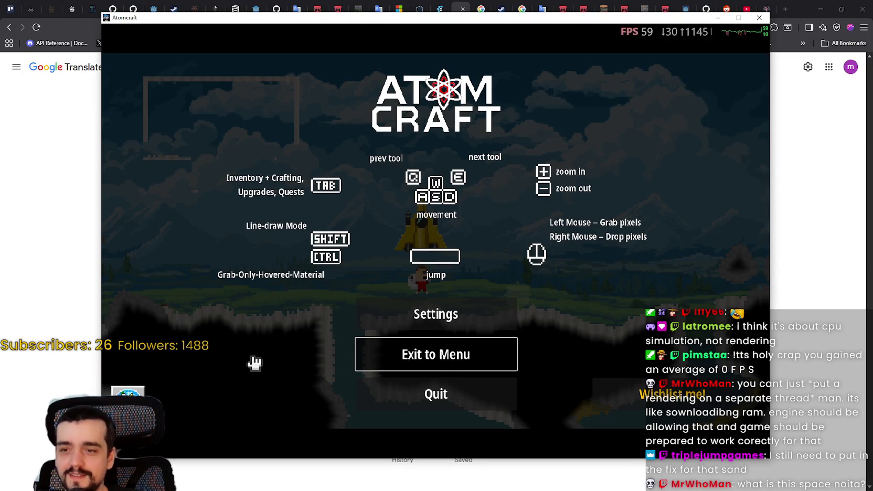
# - Leave to the main menu and reload the Inspiring Horizon world with a chosen profile
pyautogui.click(284, 339)
pyautogui.click(490, 265)
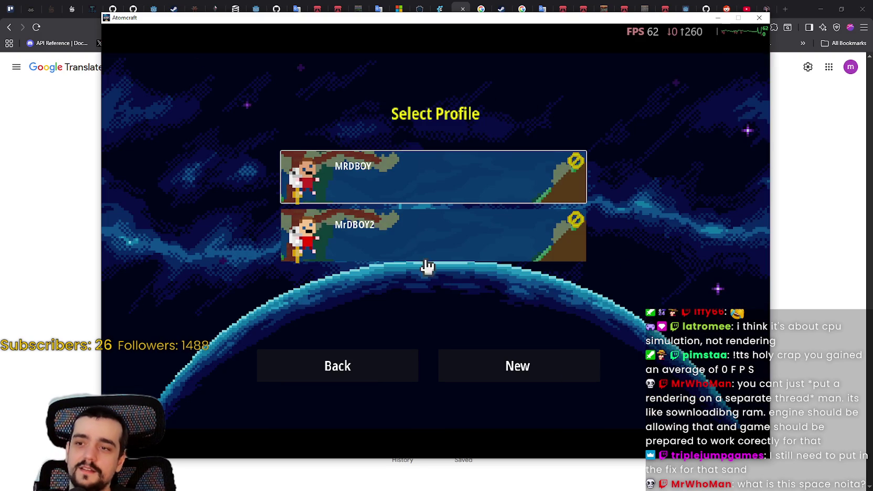
pyautogui.click(376, 182)
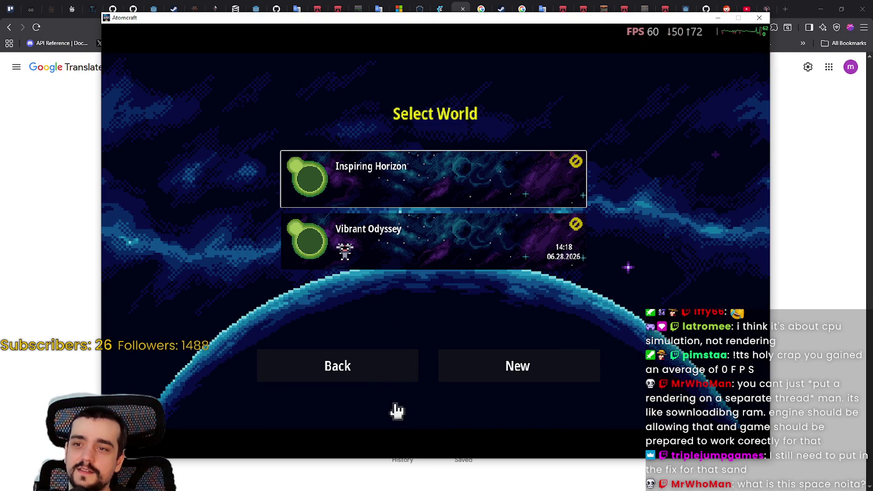
pyautogui.click(376, 367)
pyautogui.click(367, 229)
pyautogui.click(370, 182)
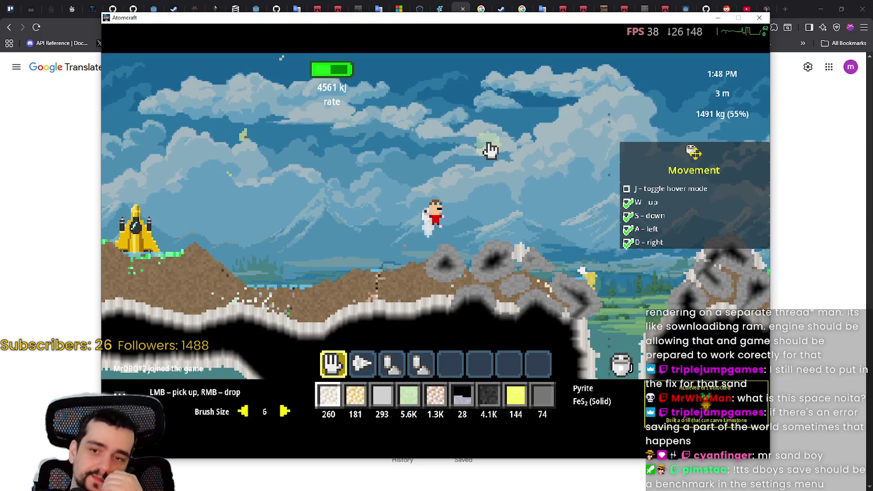
# - Jetpack the character rightward across the sky, then bring up Task Manager over the game
pyautogui.press('w')
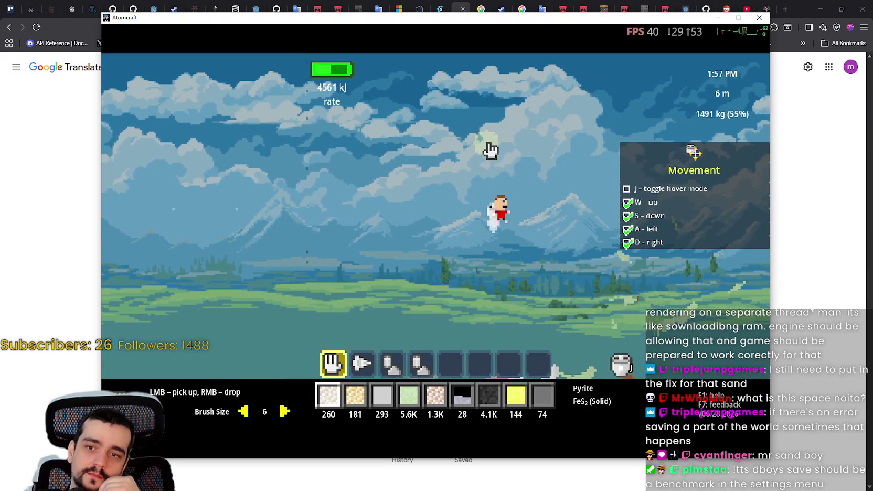
pyautogui.press('a')
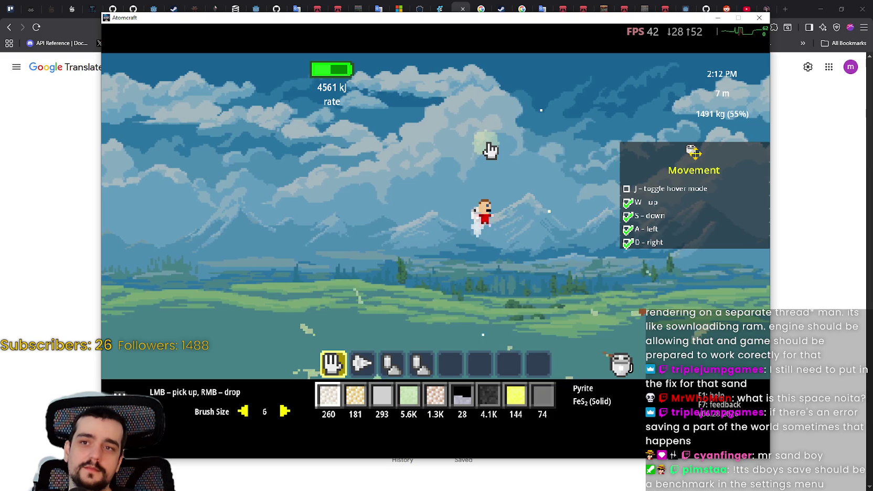
pyautogui.press('w')
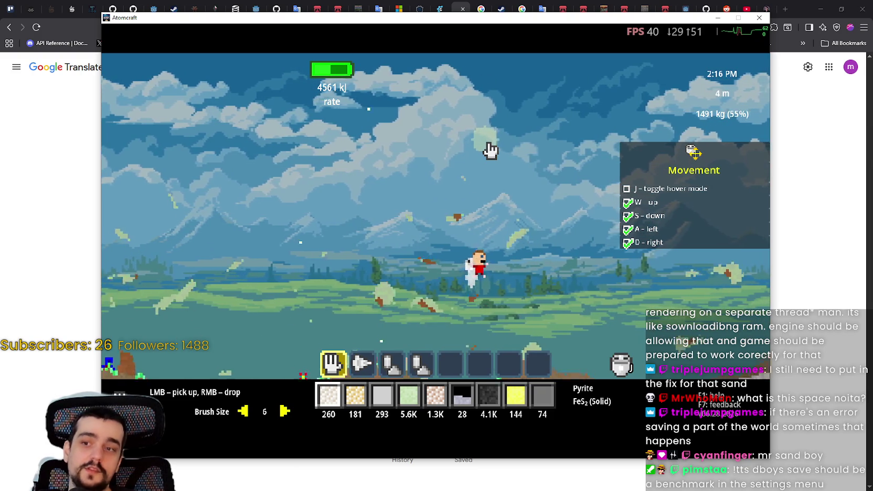
pyautogui.press('d')
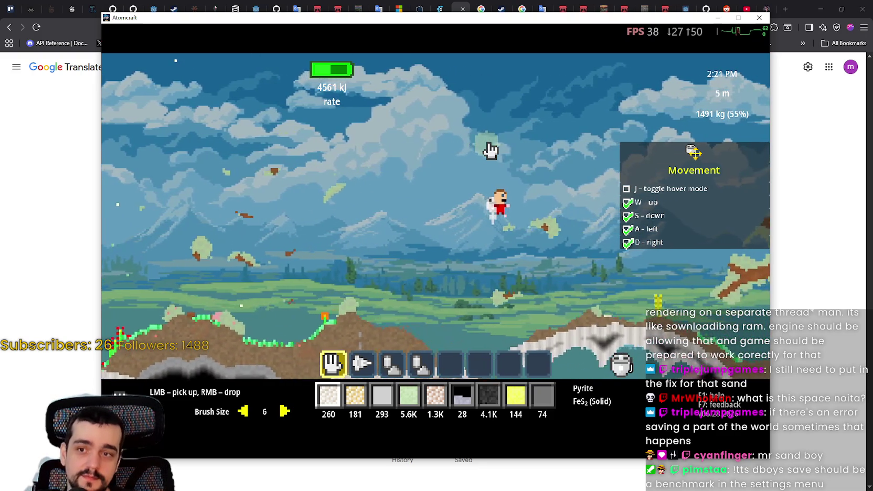
pyautogui.press('d')
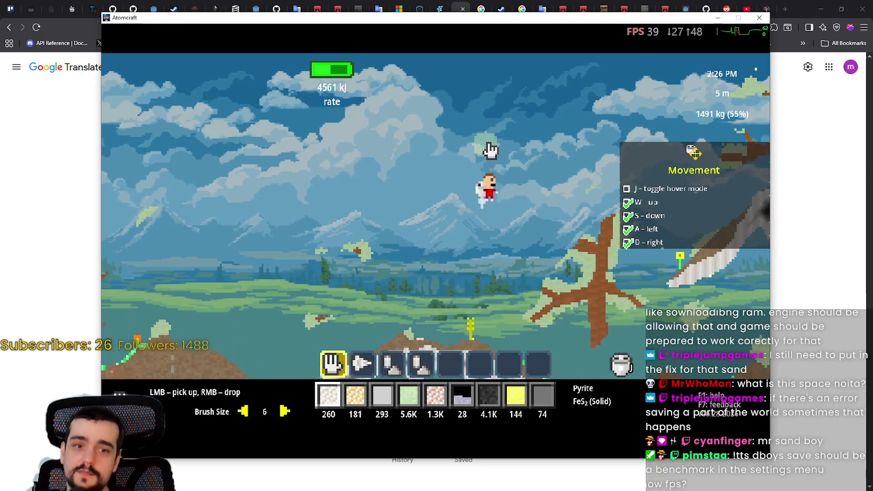
pyautogui.press('d')
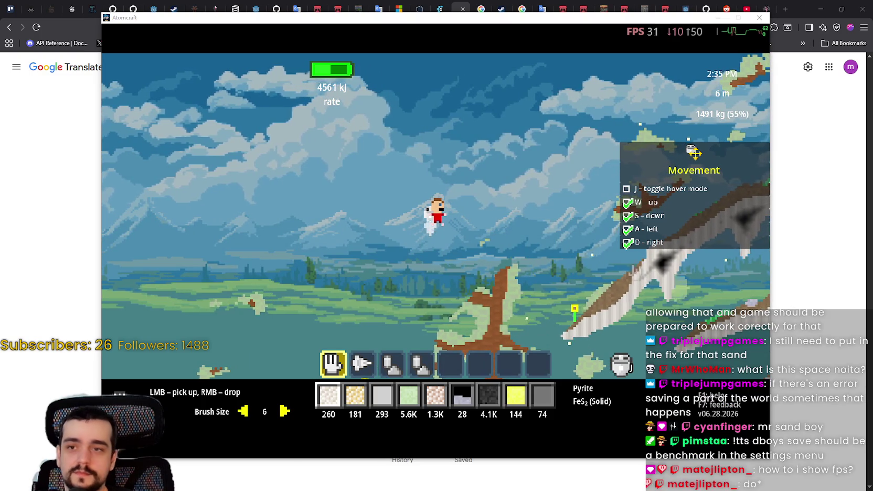
pyautogui.hotkey('ctrl', 'shift', 'Escape')
pyautogui.moveTo(497, 102); pyautogui.dragTo(379, 77)
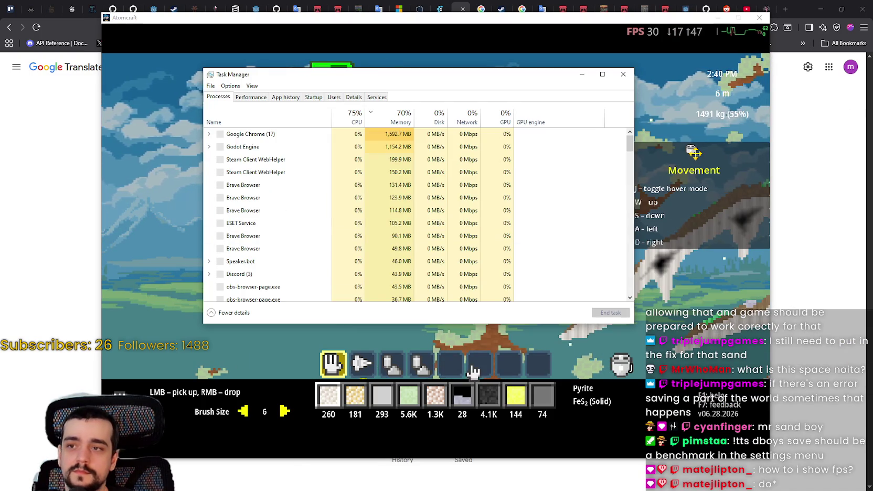
# - Expand the Godot Engine process to find Atomcraft, then close Task Manager and pause the game
pyautogui.click(283, 135)
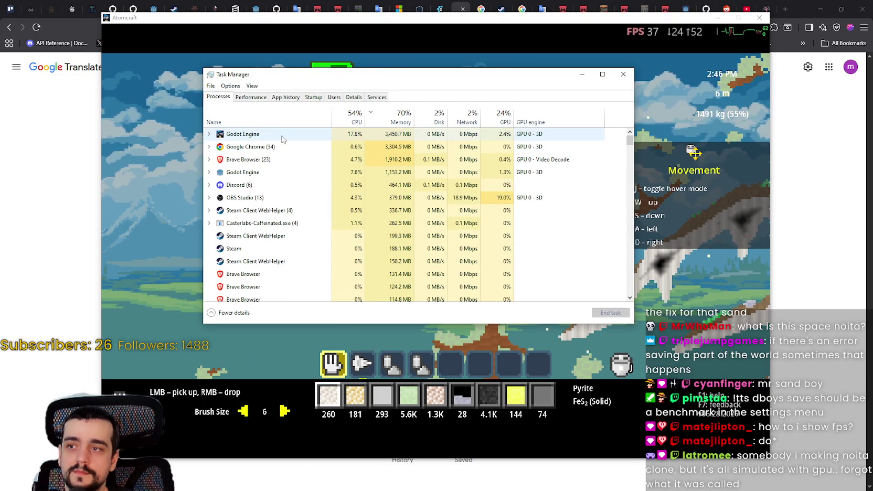
pyautogui.click(209, 135)
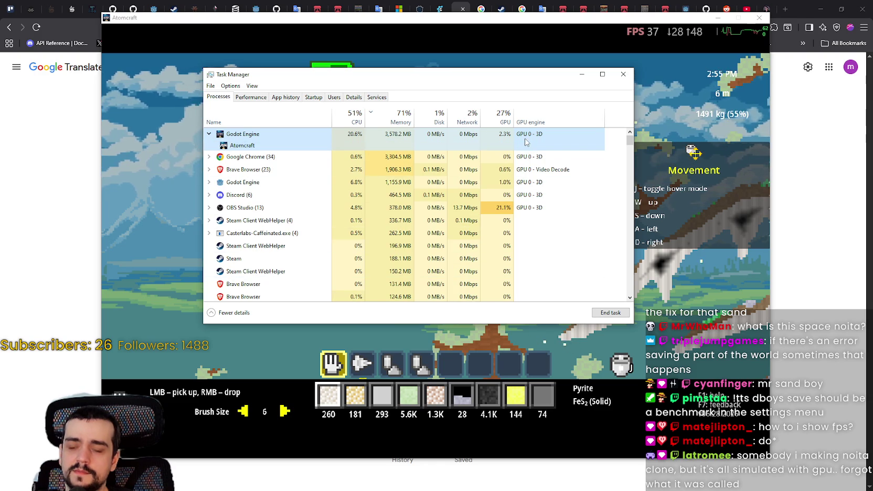
pyautogui.moveTo(389, 77)
pyautogui.mouseDown()
pyautogui.moveTo(442, 114)
pyautogui.moveTo(552, 115)
pyautogui.moveTo(525, 109)
pyautogui.mouseUp()
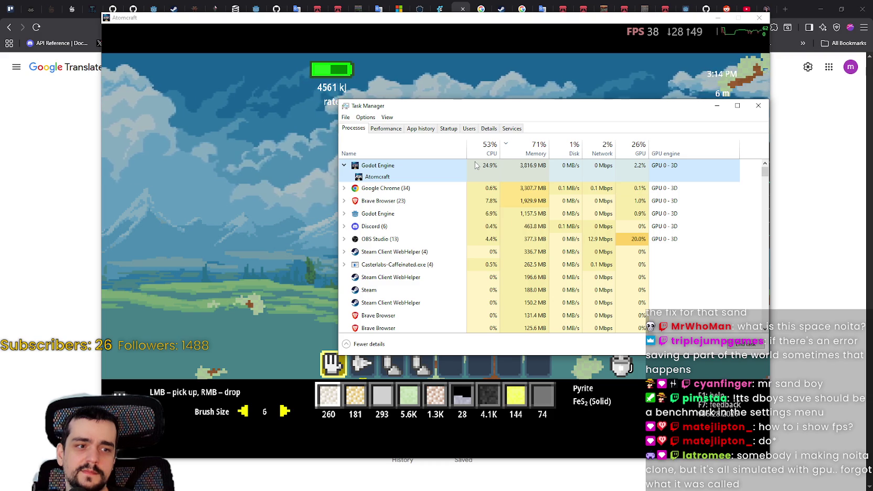
pyautogui.moveTo(634, 114)
pyautogui.mouseDown()
pyautogui.moveTo(624, 124)
pyautogui.moveTo(622, 359)
pyautogui.moveTo(626, 144)
pyautogui.mouseUp()
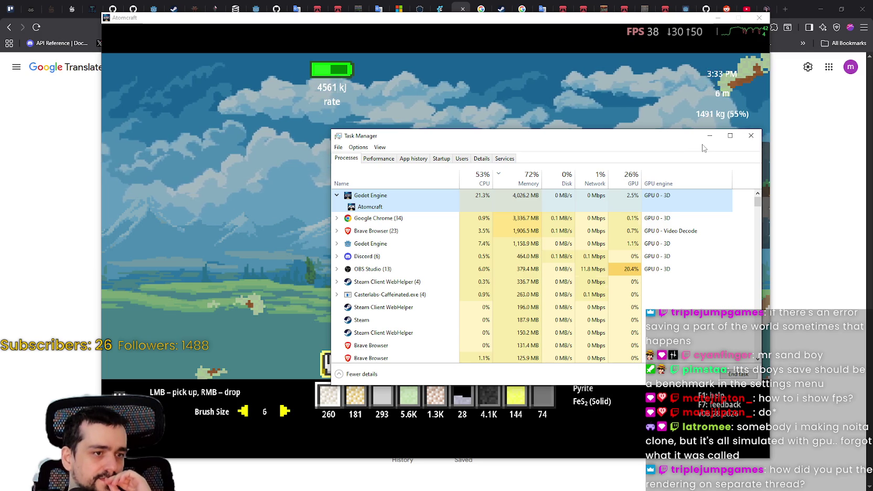
pyautogui.click(750, 135)
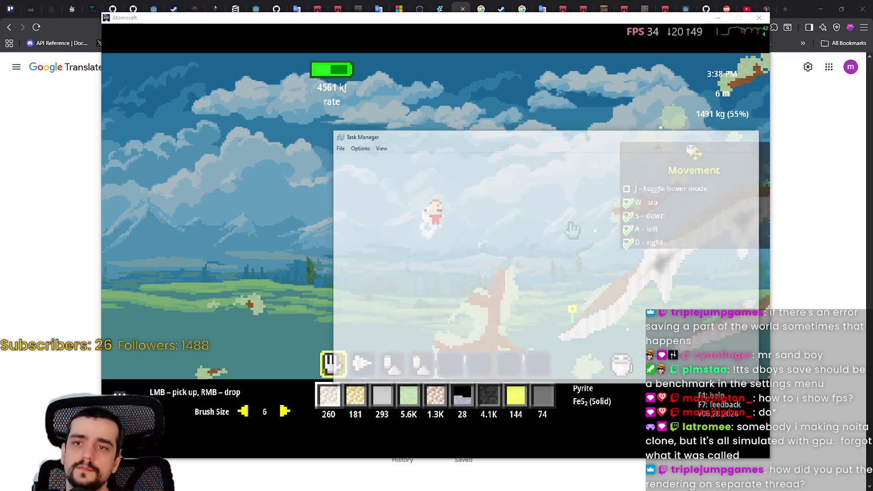
pyautogui.press('Escape')
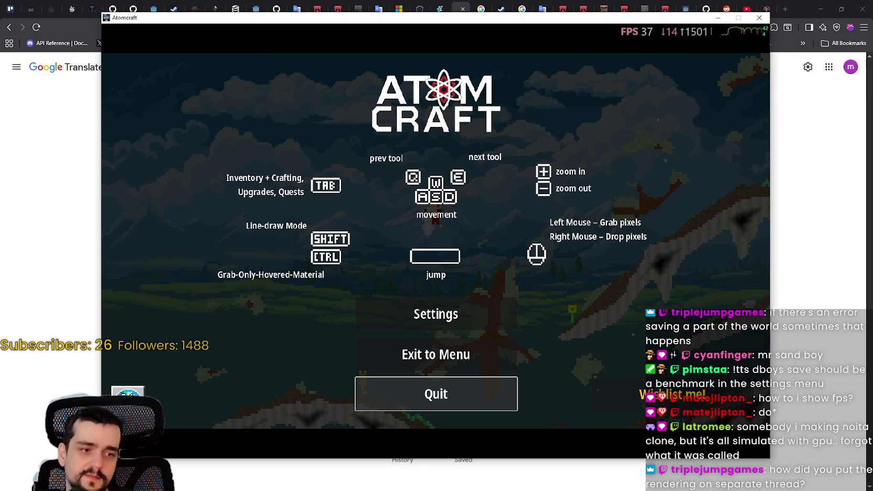
# - Review Atomcraft Demo's launch options with --render-thread separate, then close Steam and return to Godot
pyautogui.click(436, 393)
pyautogui.rightClick(228, 141)
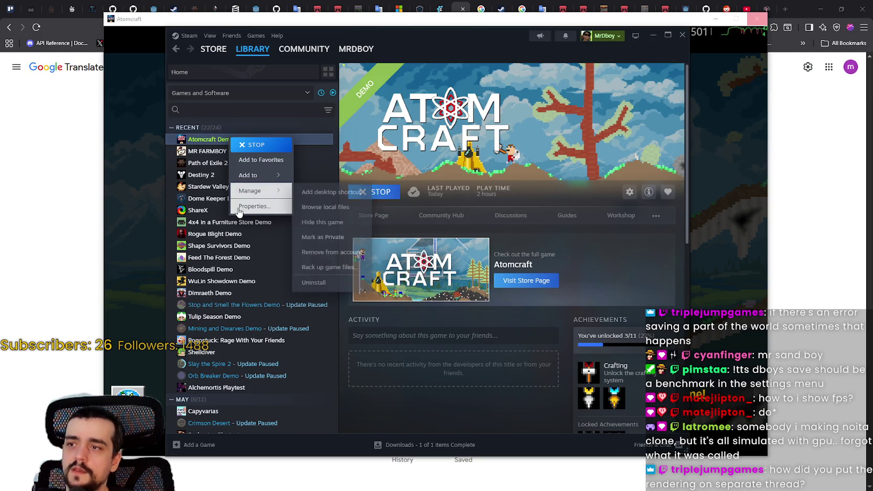
pyautogui.click(245, 216)
pyautogui.moveTo(341, 285); pyautogui.dragTo(618, 297)
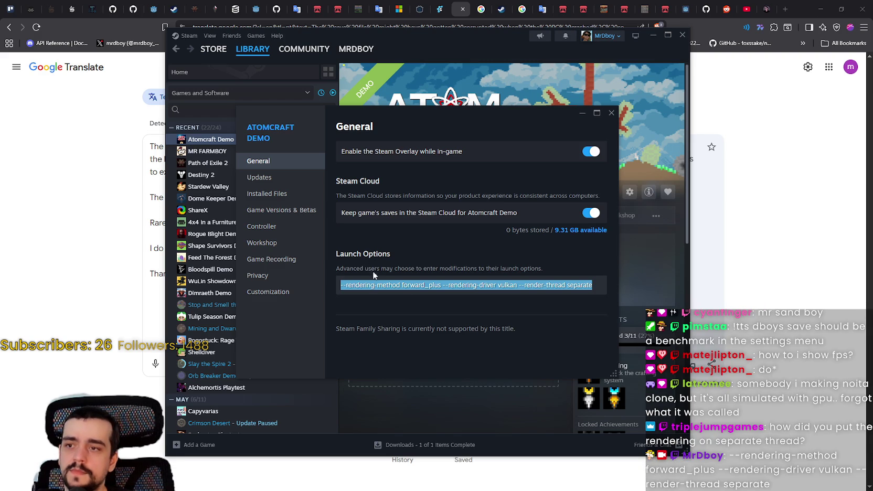
pyautogui.click(375, 283)
pyautogui.click(611, 112)
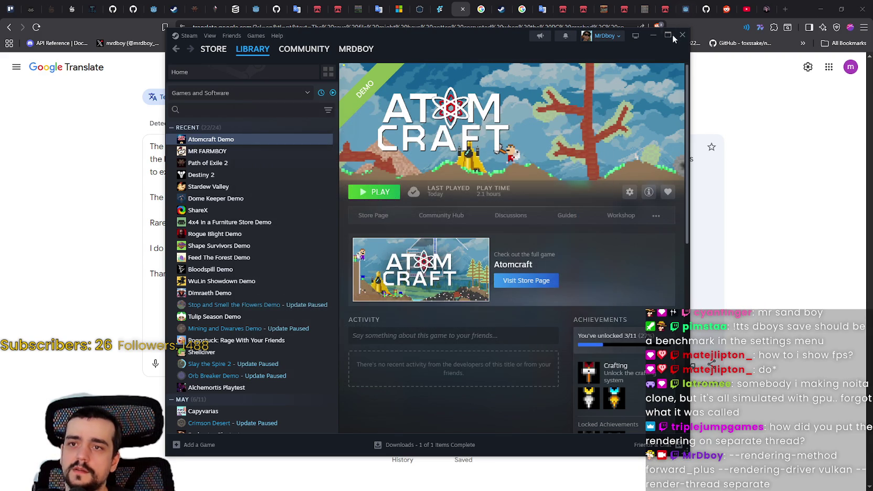
pyautogui.click(682, 35)
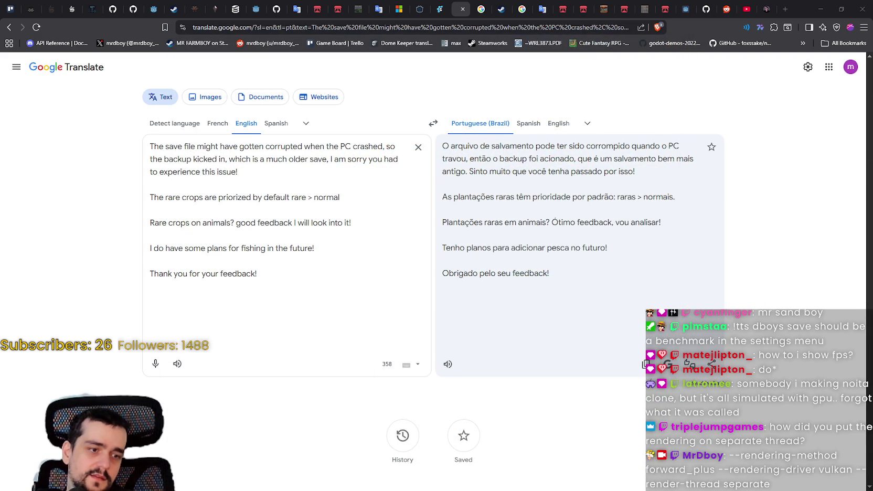
pyautogui.hotkey('alt', 'Tab')
pyautogui.click(46, 19)
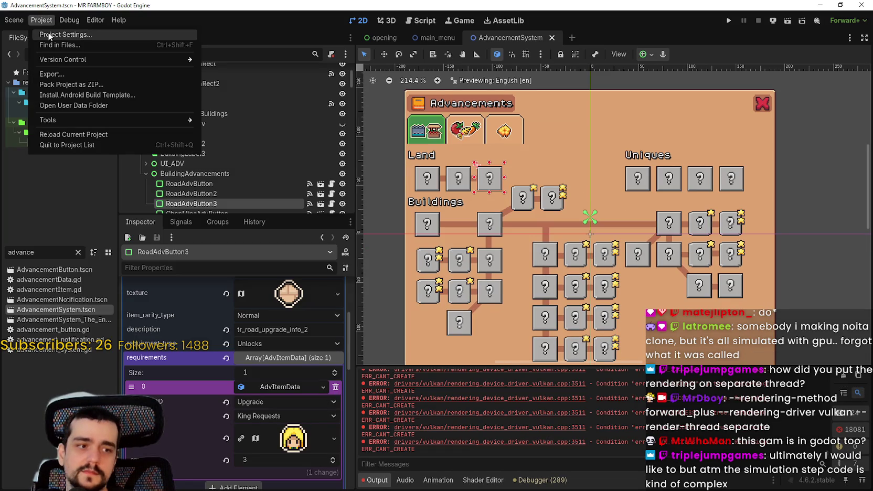
pyautogui.click(49, 35)
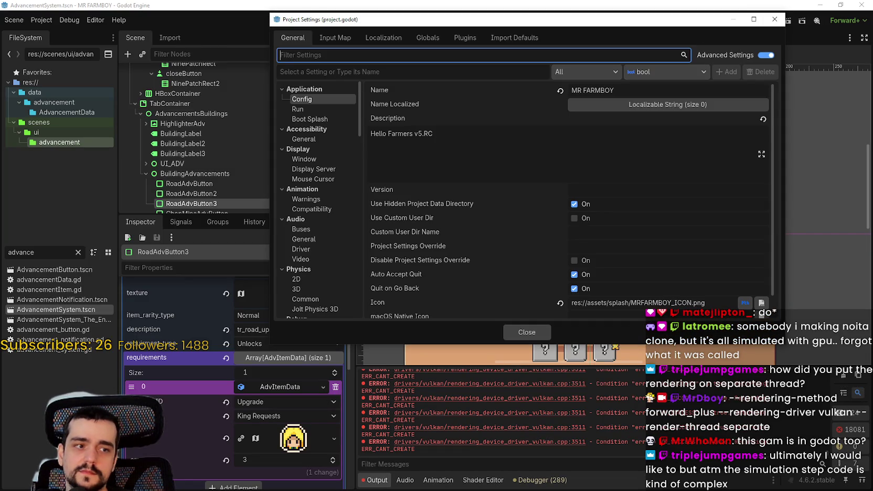
pyautogui.moveTo(346, 20); pyautogui.dragTo(332, 33)
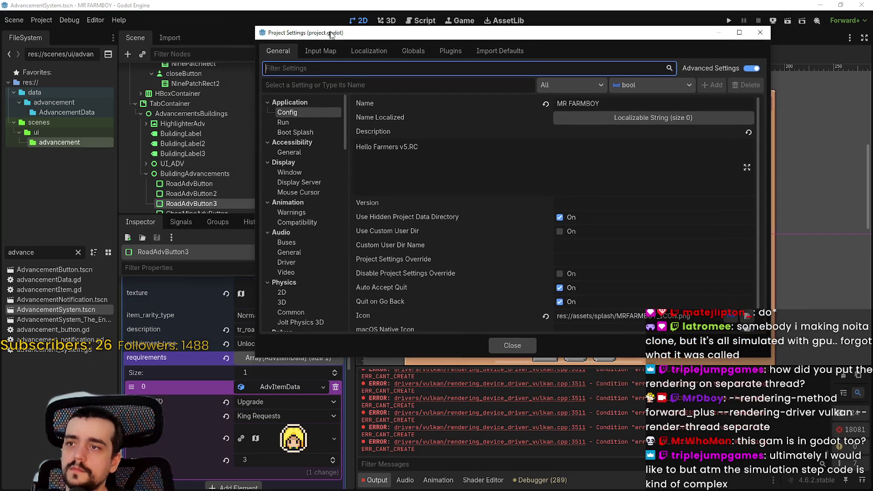
pyautogui.scroll(-10, 300, 153)
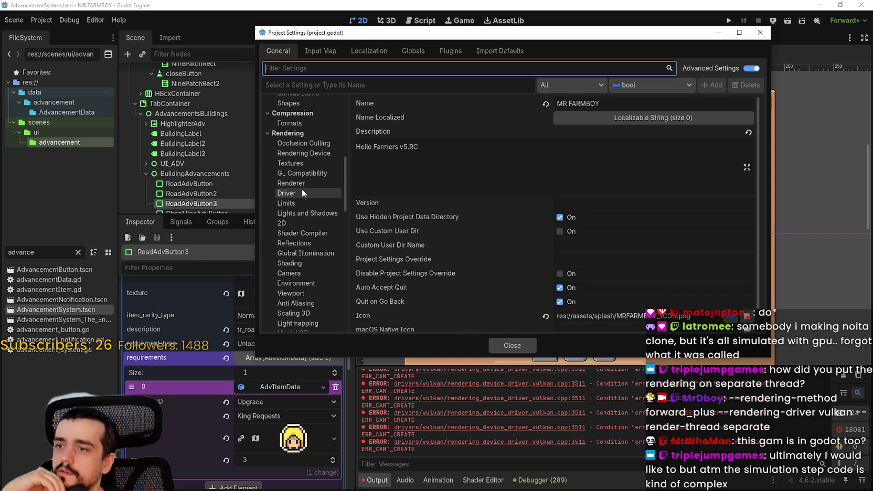
pyautogui.click(301, 184)
pyautogui.click(302, 193)
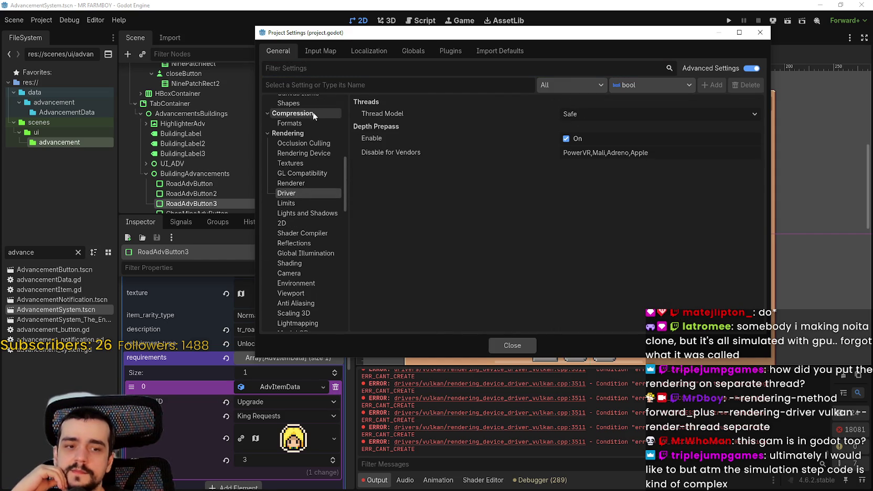
pyautogui.click(564, 114)
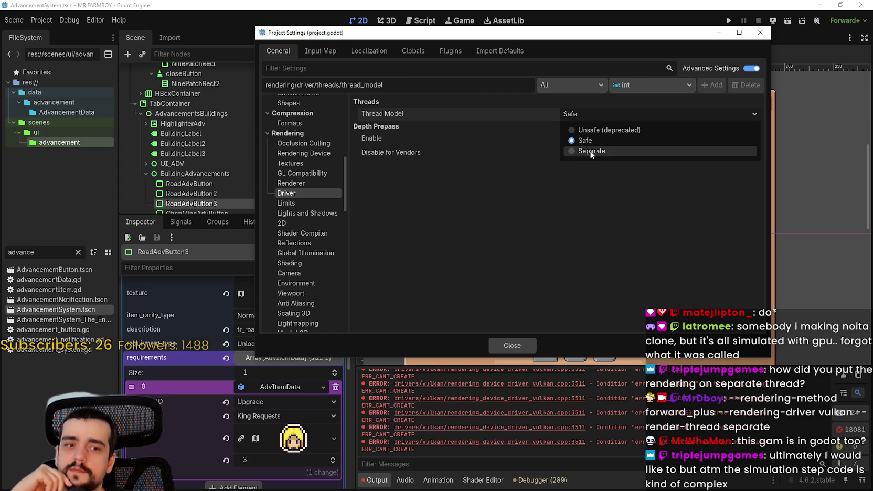
pyautogui.click(566, 231)
pyautogui.scroll(5, 324, 272)
pyautogui.scroll(2, 320, 267)
pyautogui.click(302, 206)
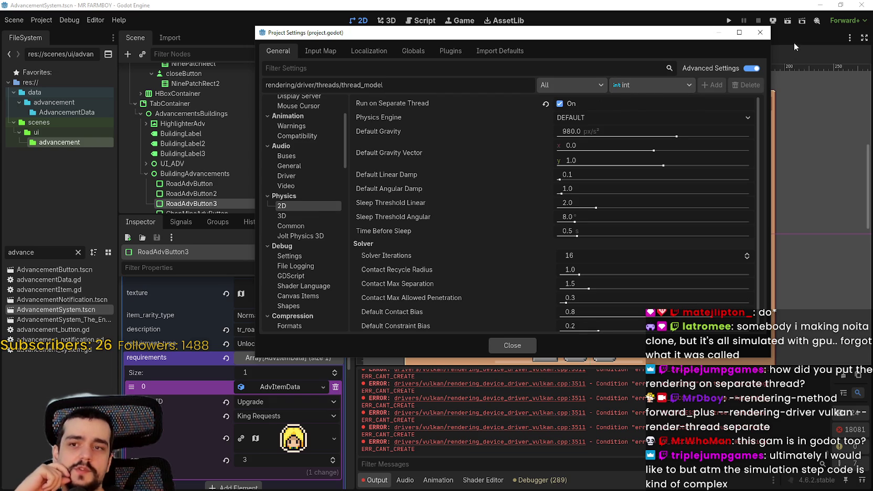
pyautogui.click(760, 32)
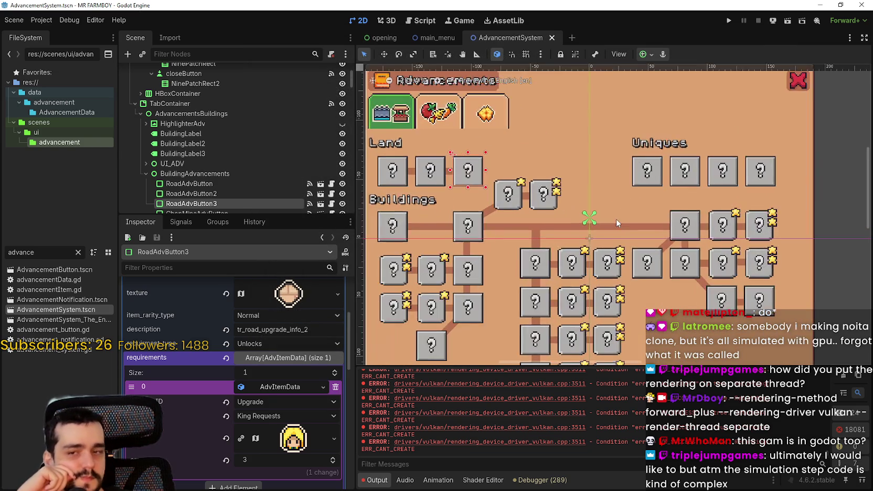
pyautogui.scroll(1, 482, 193)
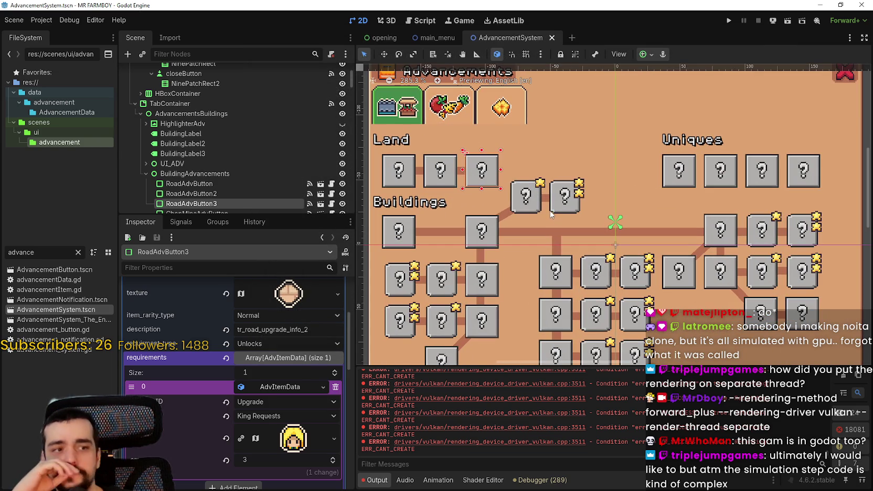
pyautogui.scroll(-2, 550, 210)
pyautogui.scroll(1, 548, 202)
pyautogui.scroll(1, 520, 231)
pyautogui.scroll(-2, 520, 231)
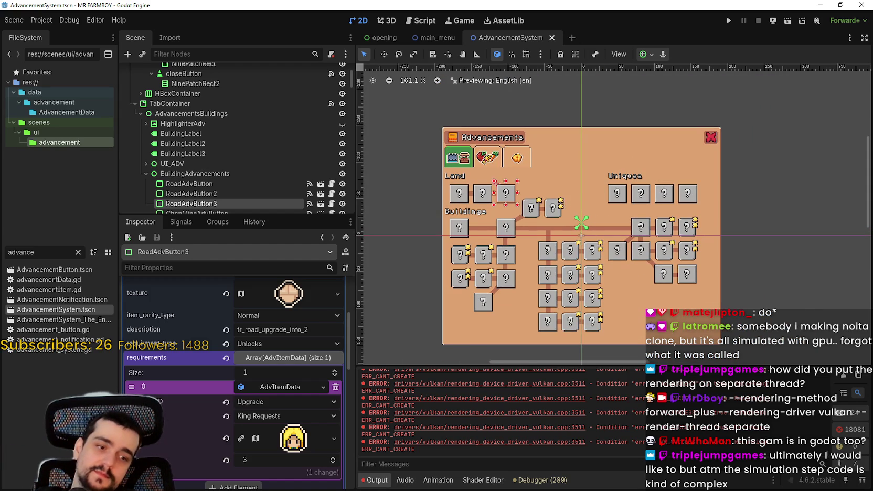
pyautogui.hotkey('alt', 'Tab')
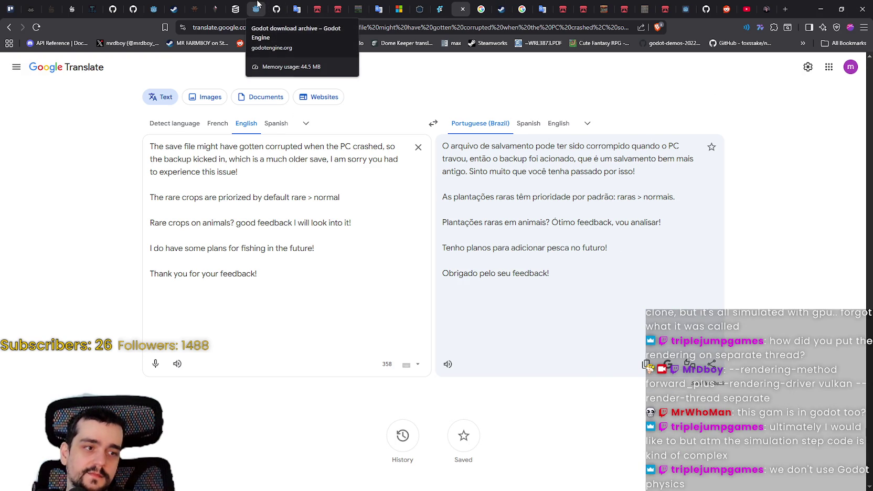
# - Open the full Godot project vision statement from the article, then go back to the article
pyautogui.click(235, 9)
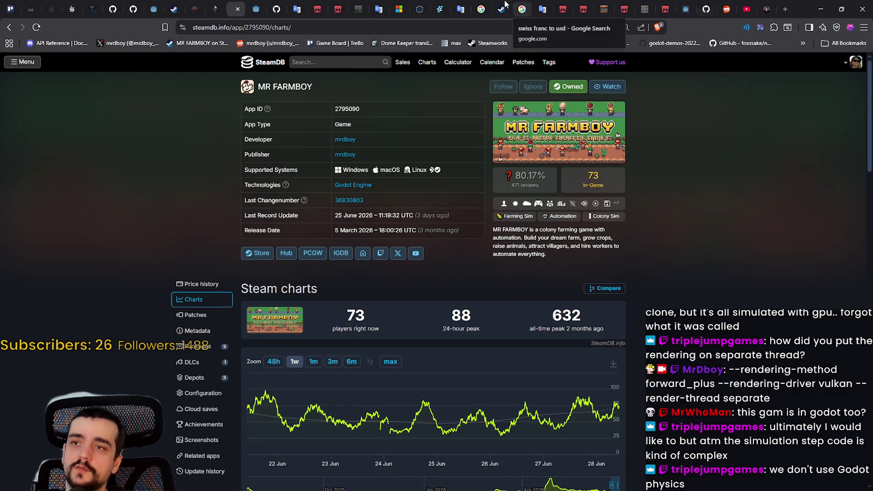
pyautogui.click(440, 9)
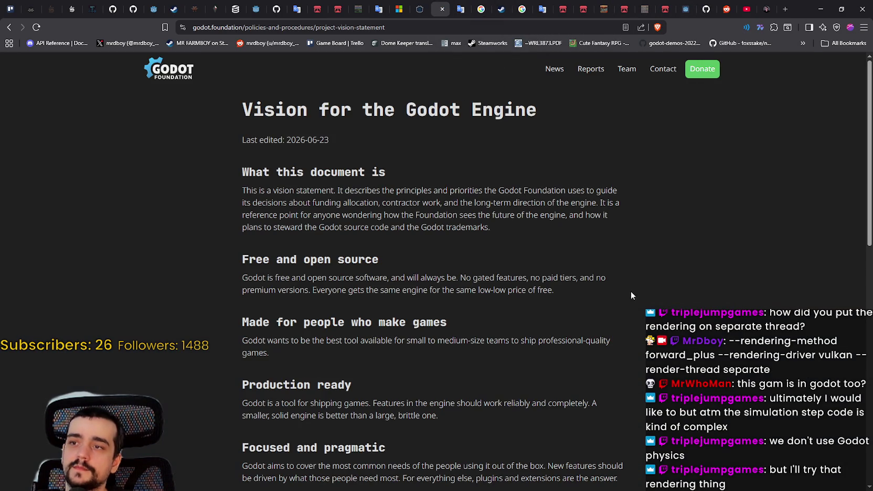
pyautogui.click(9, 27)
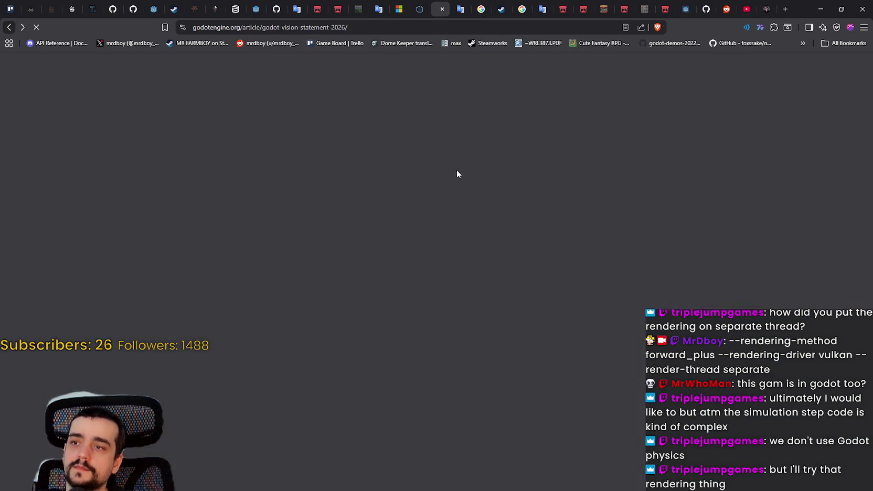
pyautogui.click(250, 29)
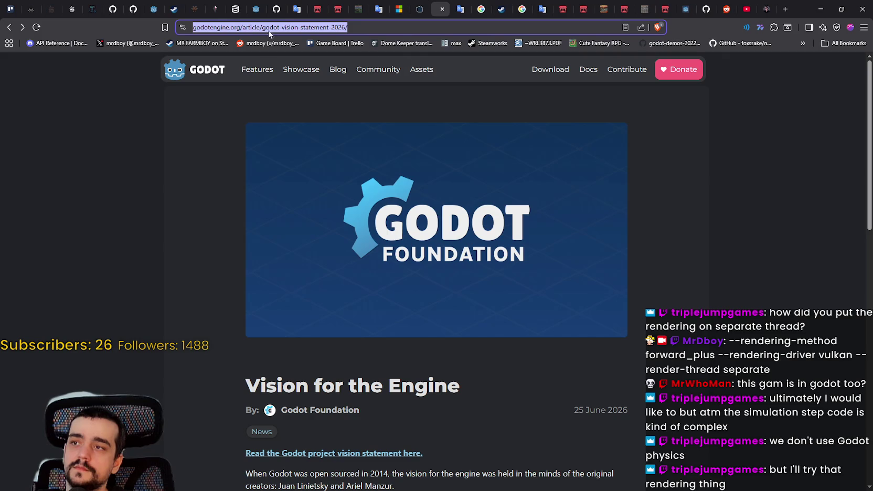
pyautogui.hotkey('alt', 'Tab')
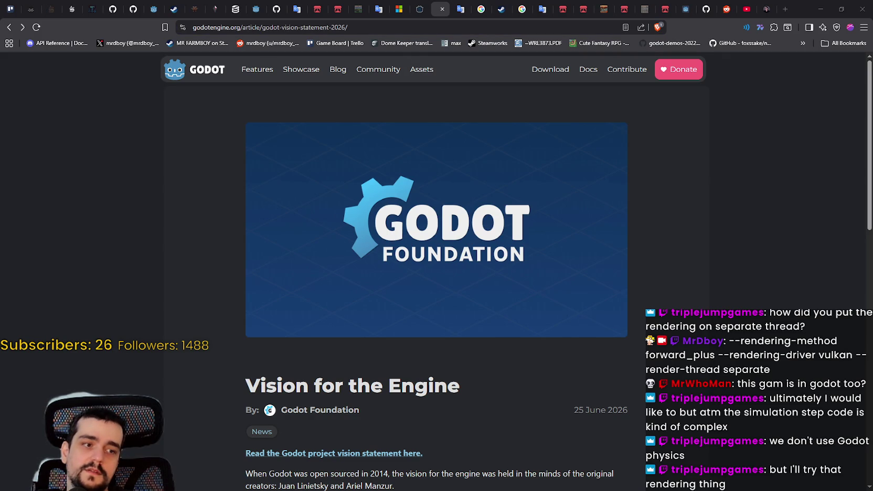
pyautogui.scroll(-4, 396, 274)
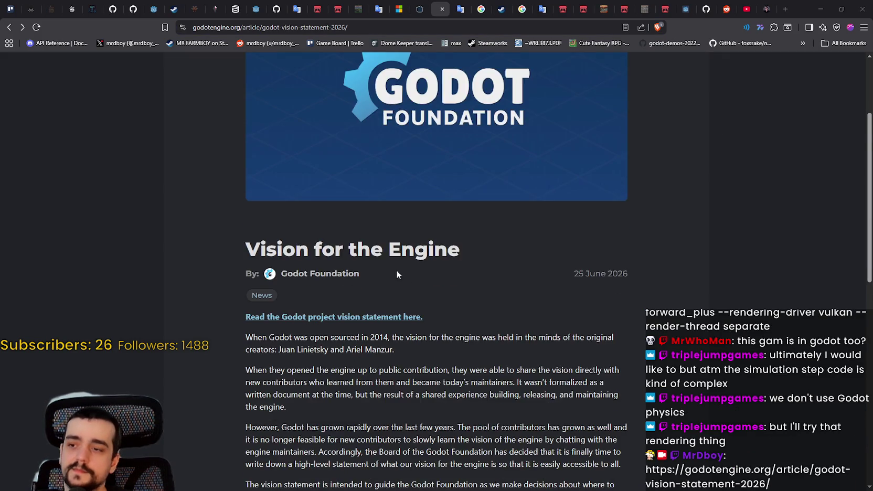
pyautogui.click(362, 226)
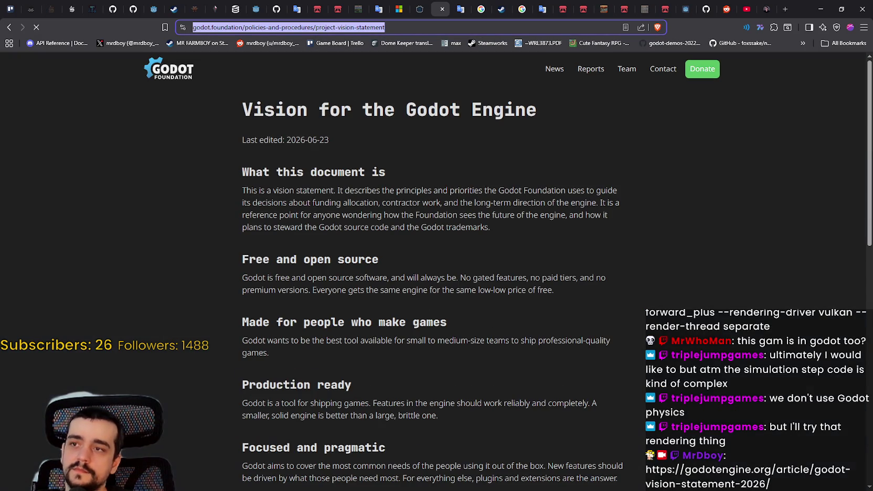
pyautogui.hotkey('alt', 'Tab')
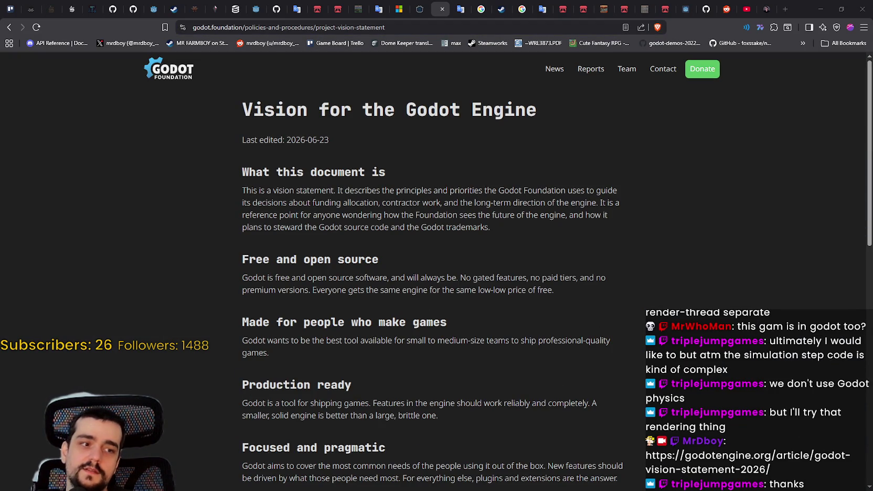
pyautogui.click(9, 27)
# - Read through the 'Vision for the Engine' article, then minimize the browser
pyautogui.scroll(-5, 477, 233)
pyautogui.scroll(2, 472, 232)
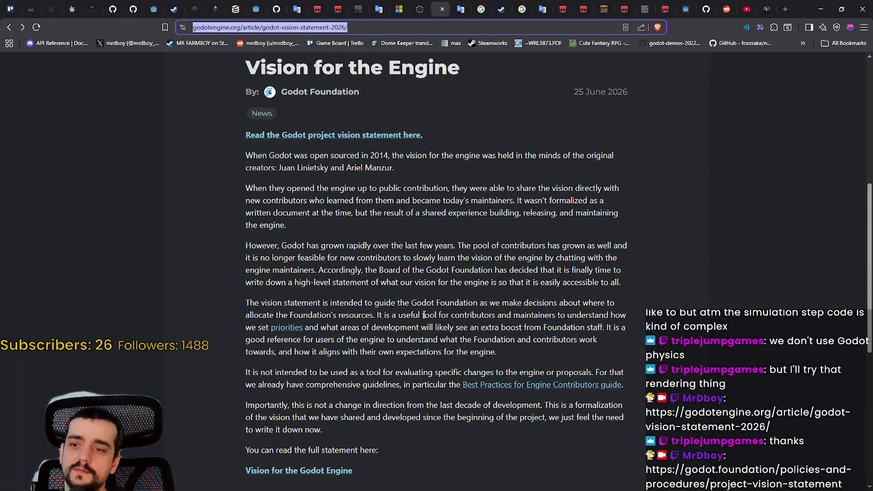
pyautogui.scroll(-2, 455, 326)
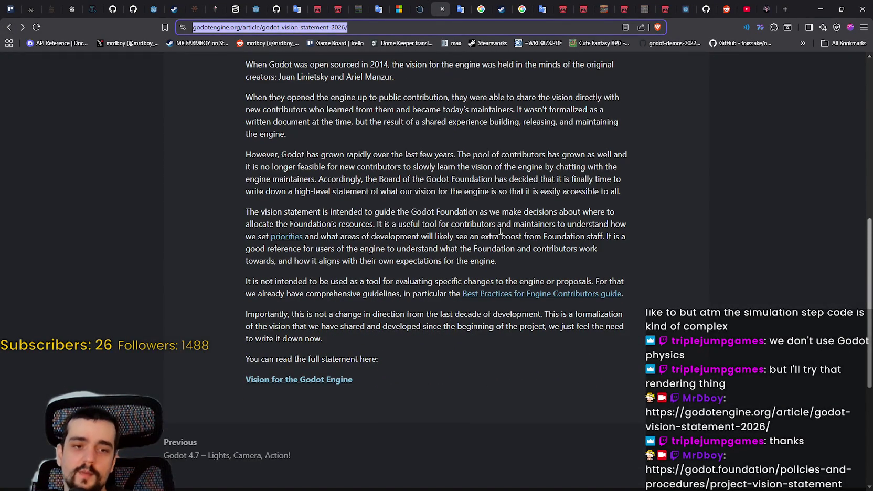
pyautogui.scroll(5, 506, 213)
pyautogui.scroll(-4, 521, 262)
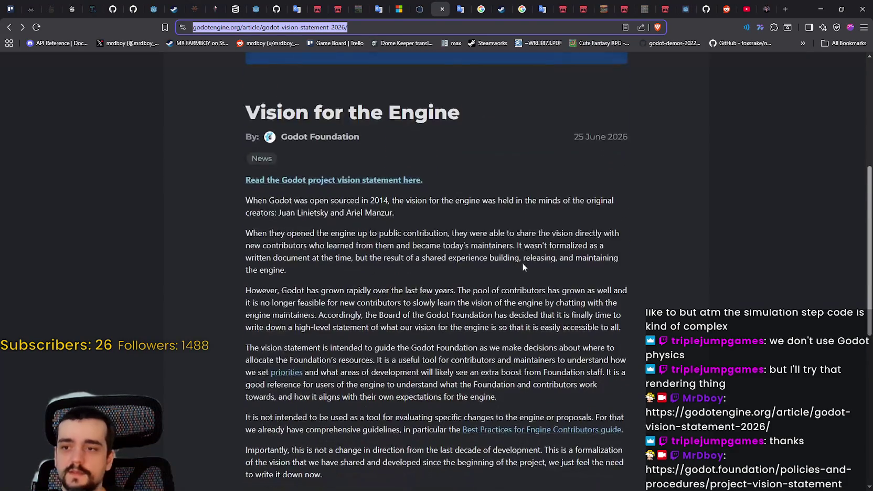
pyautogui.moveTo(448, 166); pyautogui.dragTo(563, 327)
pyautogui.click(610, 370)
pyautogui.scroll(2, 610, 370)
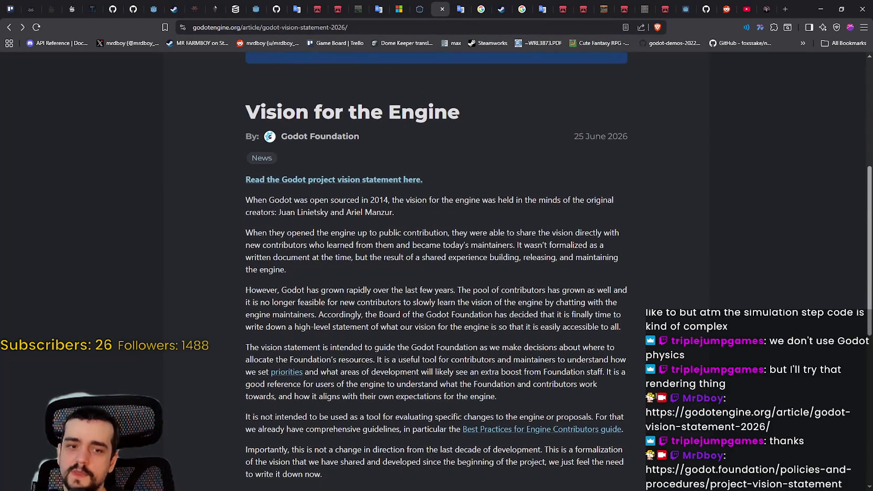
pyautogui.scroll(2, 663, 311)
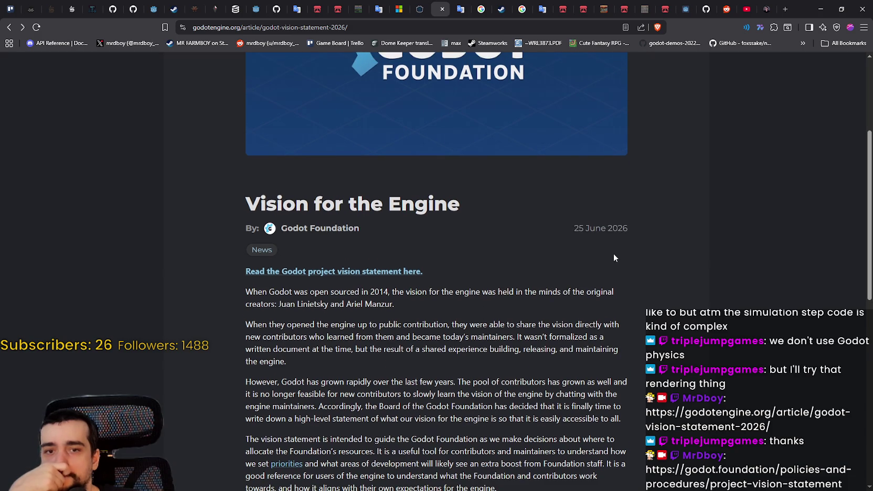
pyautogui.scroll(4, 614, 255)
pyautogui.click(818, 9)
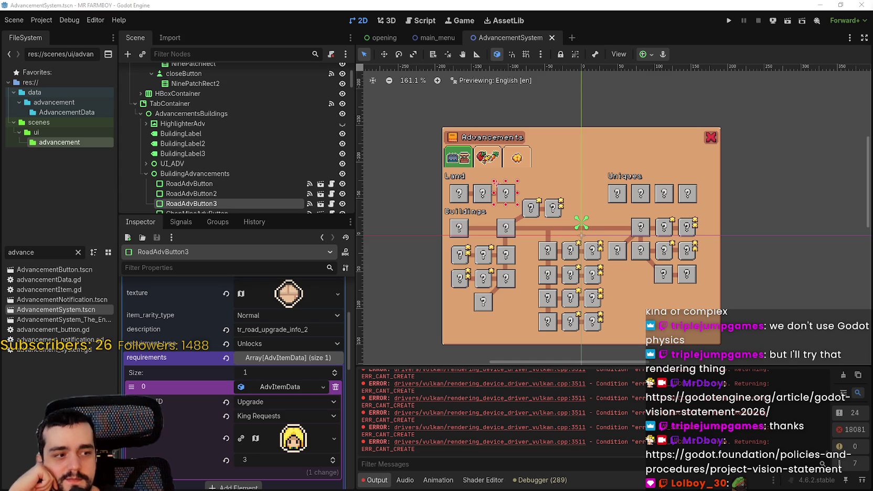
# - Select RoadAdvButton2 in the Advancements panel, recentre the canvas, and save the AdvancementSystem scene
pyautogui.scroll(-2, 755, 236)
pyautogui.scroll(4, 518, 214)
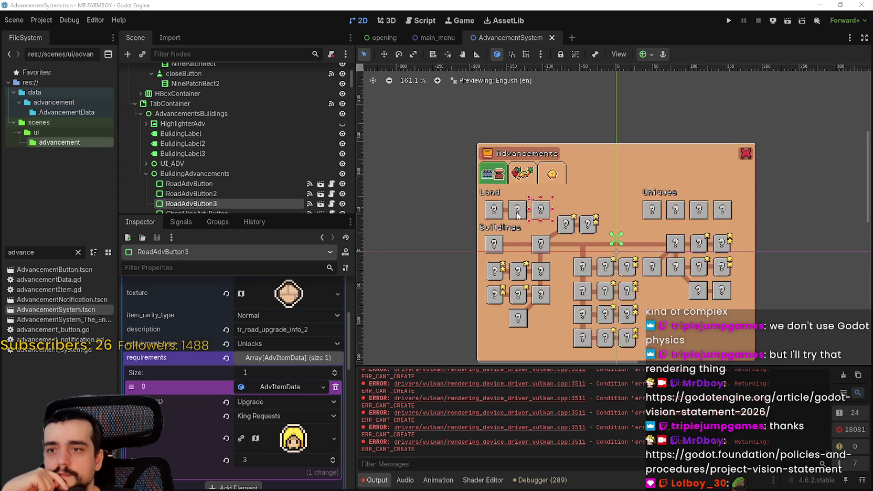
pyautogui.scroll(6, 517, 213)
pyautogui.click(517, 213)
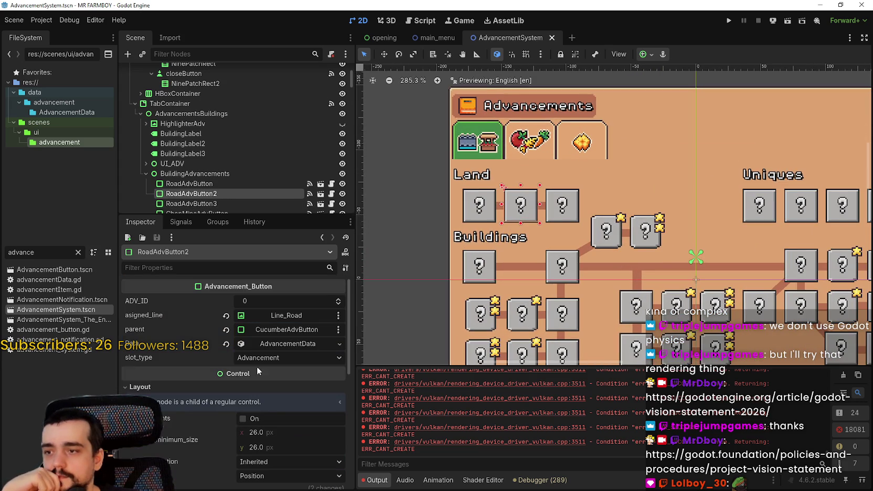
pyautogui.scroll(-5, 644, 259)
pyautogui.scroll(1, 577, 220)
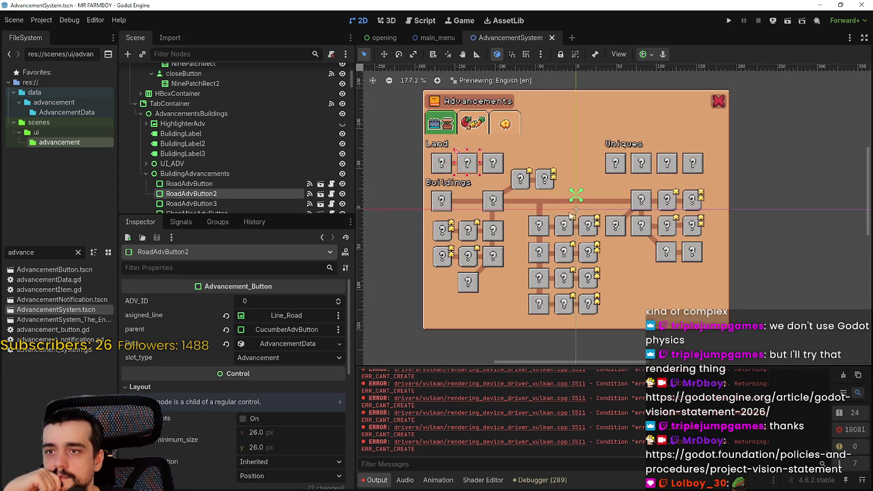
pyautogui.moveTo(565, 212); pyautogui.dragTo(567, 199)
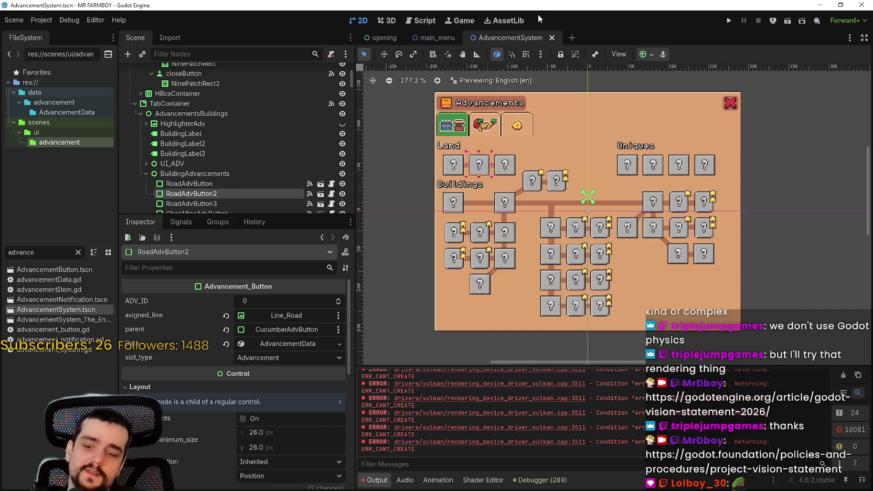
pyautogui.hotkey('ctrl', 's')
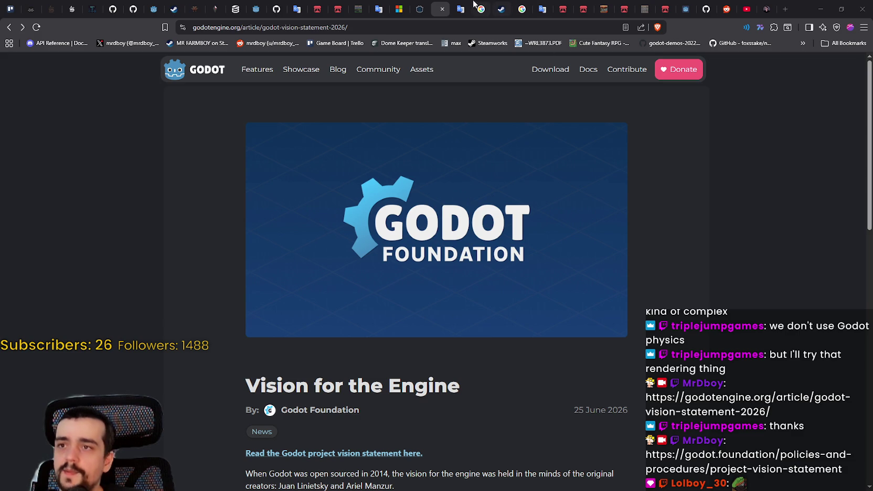
# - In the English-to-Portuguese reply translation, copy the whole Portuguese (Brazil) output, then switch to Steam
pyautogui.click(527, 9)
pyautogui.click(461, 8)
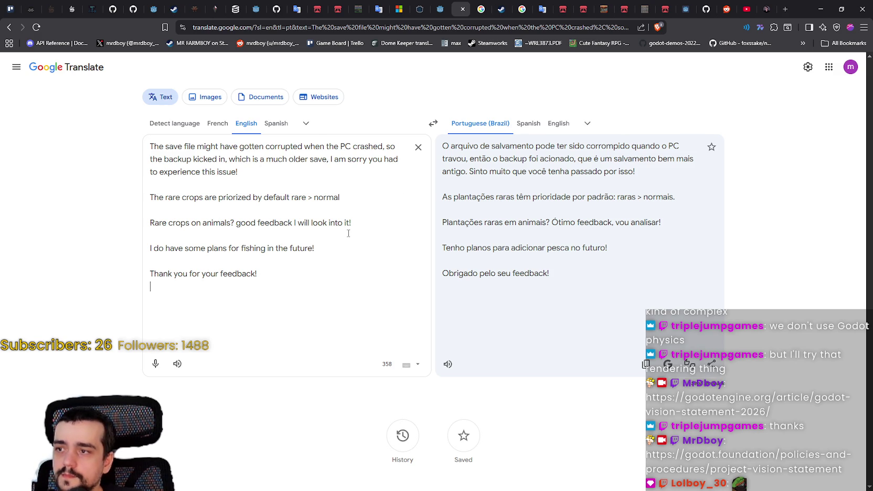
pyautogui.click(255, 187)
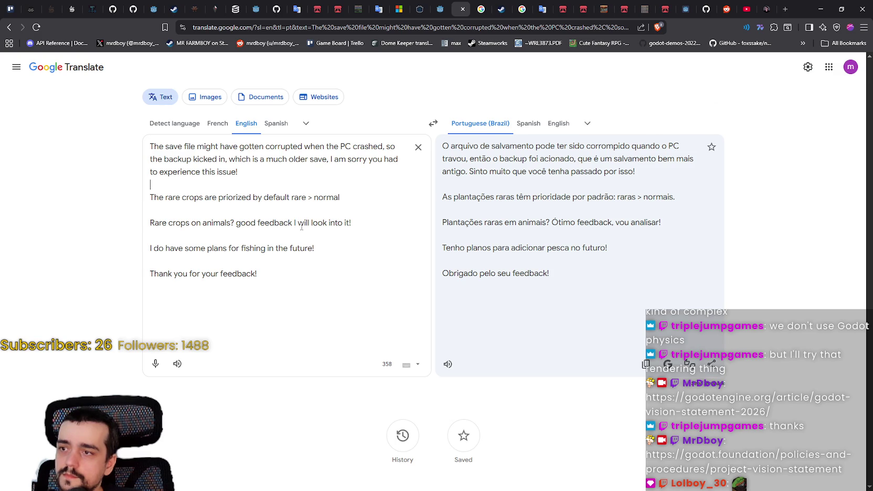
pyautogui.moveTo(291, 197); pyautogui.dragTo(340, 198)
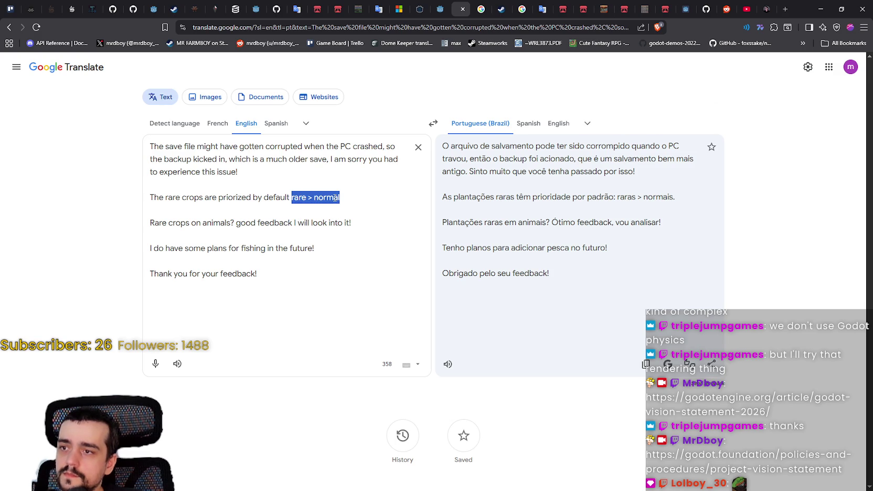
pyautogui.click(163, 223)
pyautogui.moveTo(151, 222)
pyautogui.mouseDown()
pyautogui.moveTo(303, 223)
pyautogui.moveTo(316, 250)
pyautogui.mouseUp()
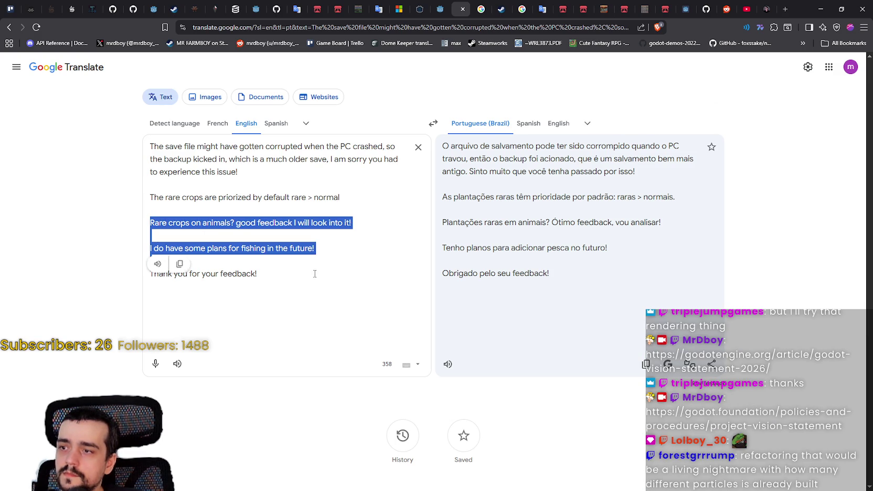
pyautogui.click(291, 325)
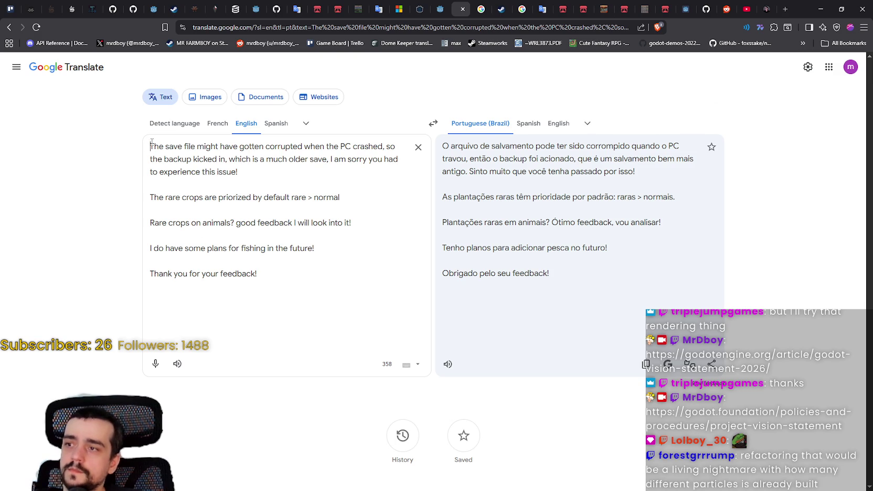
pyautogui.moveTo(150, 146); pyautogui.dragTo(284, 275)
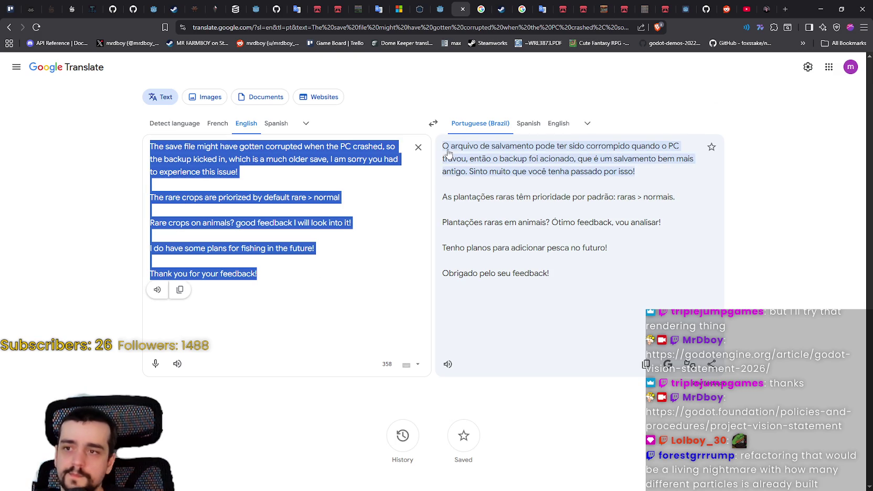
pyautogui.moveTo(439, 145)
pyautogui.mouseDown()
pyautogui.moveTo(578, 171)
pyautogui.moveTo(570, 291)
pyautogui.moveTo(603, 292)
pyautogui.mouseUp()
pyautogui.hotkey('ctrl', 'c')
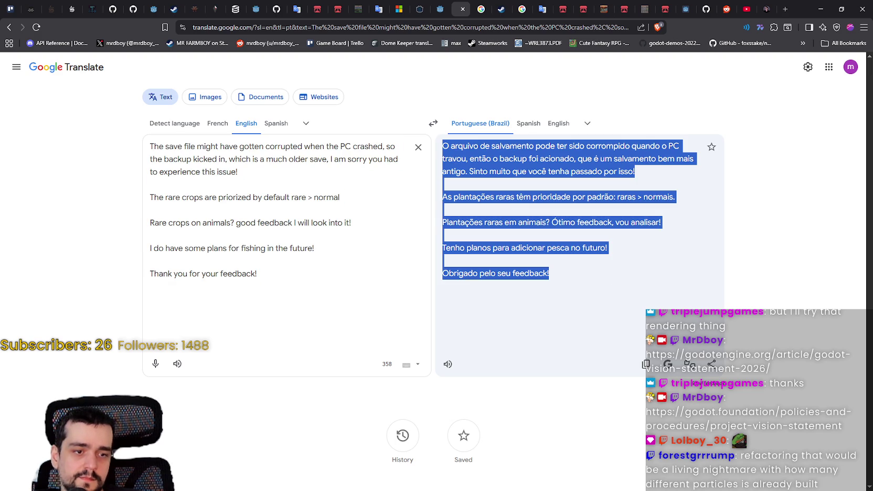
pyautogui.hotkey('alt', 'Tab')
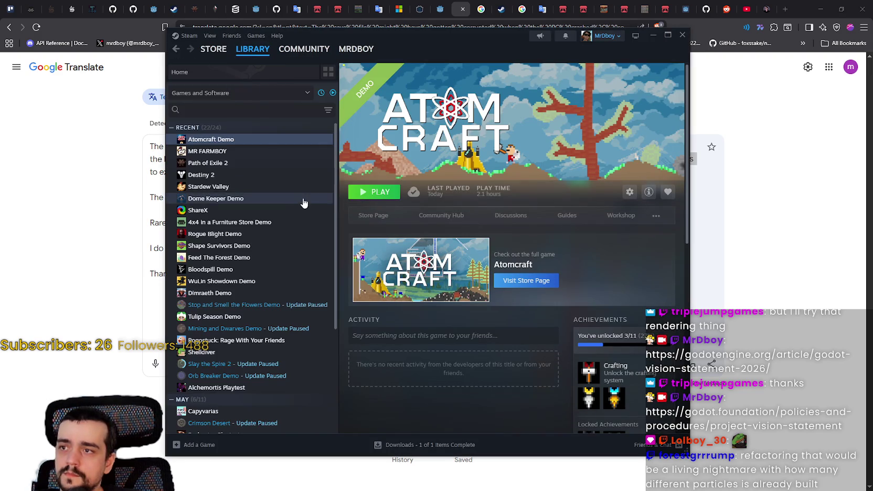
# - Open the user reviews in MR FARMBOY's Community Hub from the Library
pyautogui.click(271, 152)
pyautogui.click(488, 215)
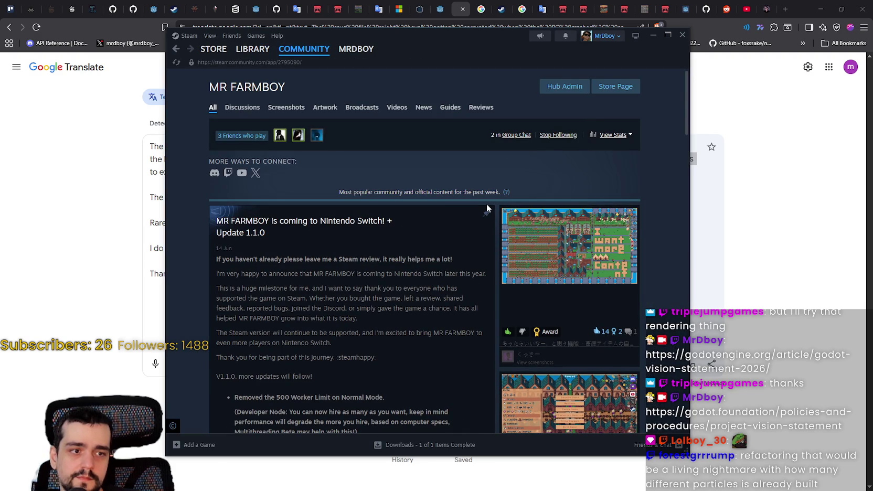
pyautogui.click(483, 110)
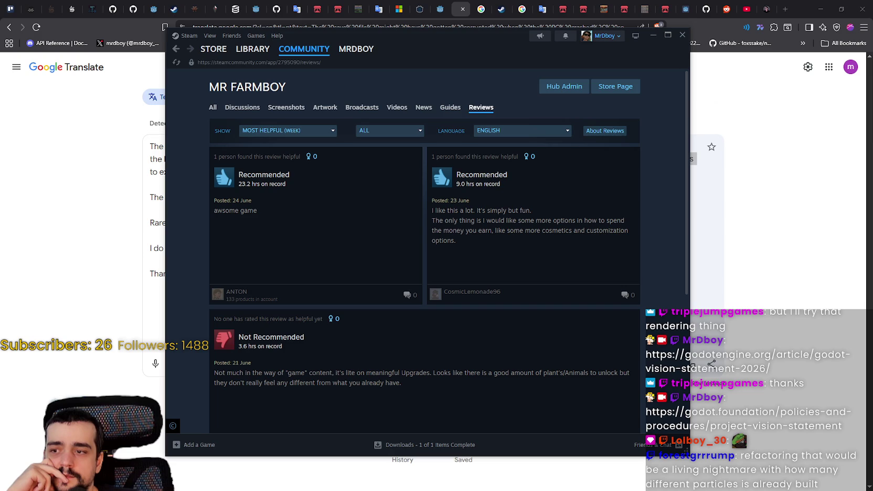
# - Filter the reviews to All Languages and all review types, sorted by Most Recent
pyautogui.click(516, 130)
pyautogui.click(478, 142)
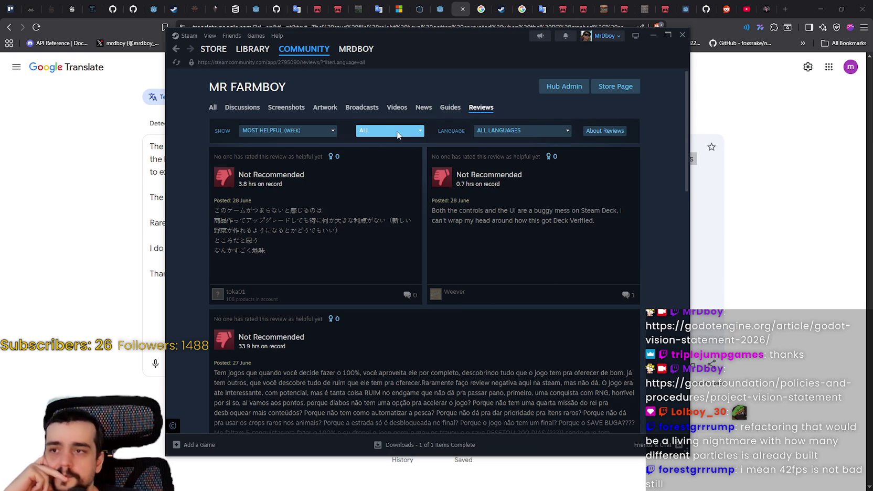
pyautogui.click(397, 135)
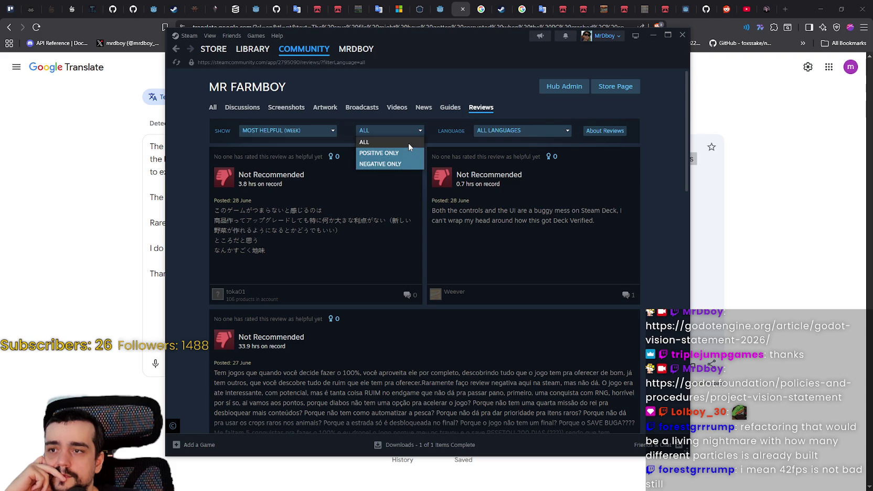
pyautogui.click(408, 144)
pyautogui.click(290, 134)
pyautogui.click(271, 220)
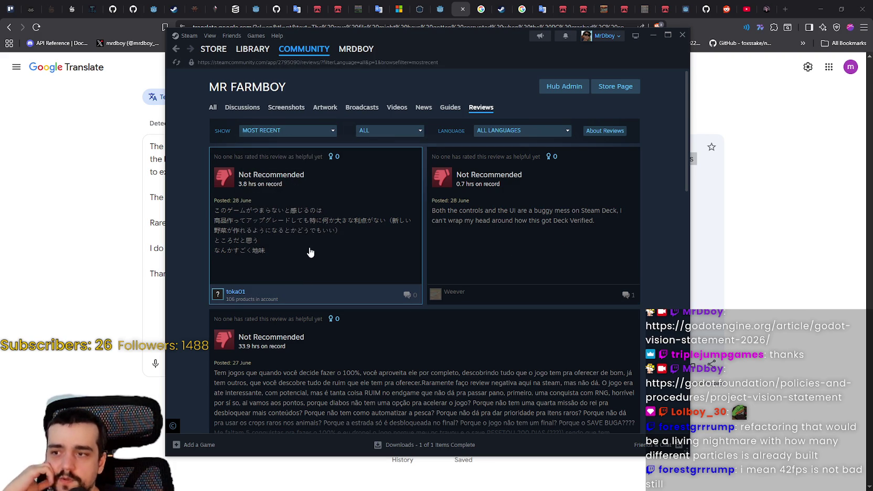
pyautogui.scroll(-2, 441, 315)
# - Open the Portuguese Not Recommended review and paste the Portuguese reply into its comment box
pyautogui.click(441, 315)
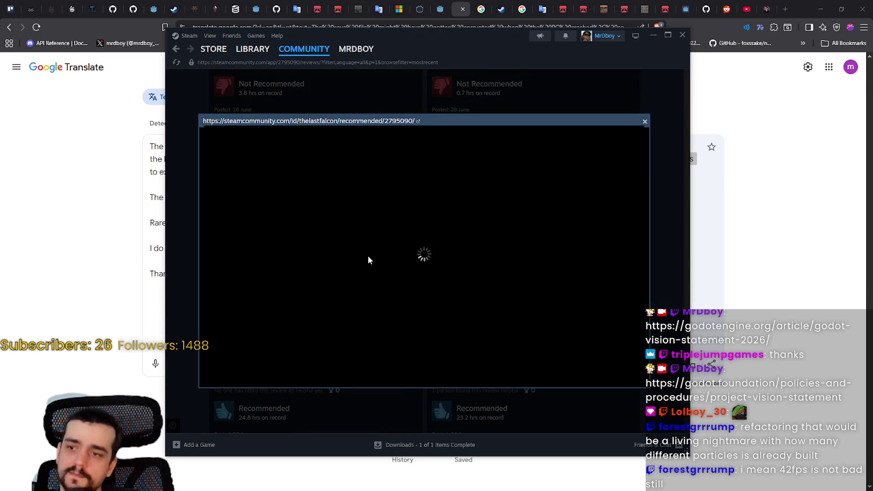
pyautogui.scroll(-5, 343, 254)
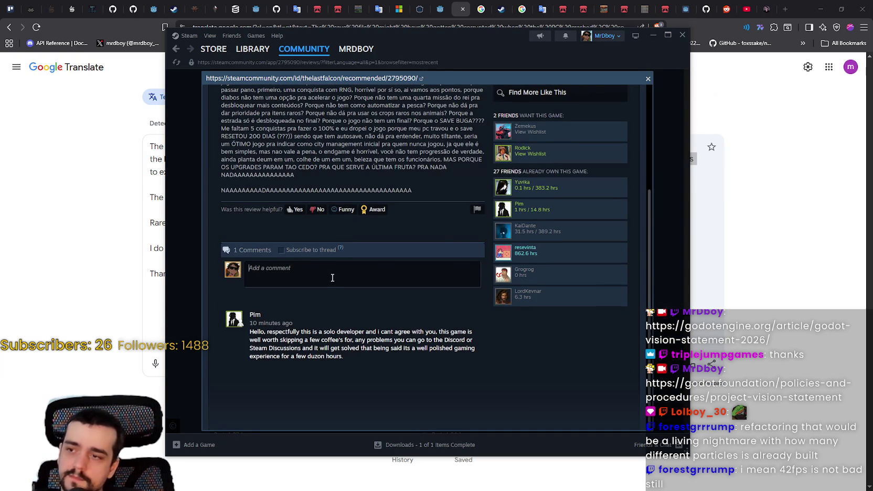
pyautogui.hotkey('ctrl', 'v')
pyautogui.scroll(-2, 333, 310)
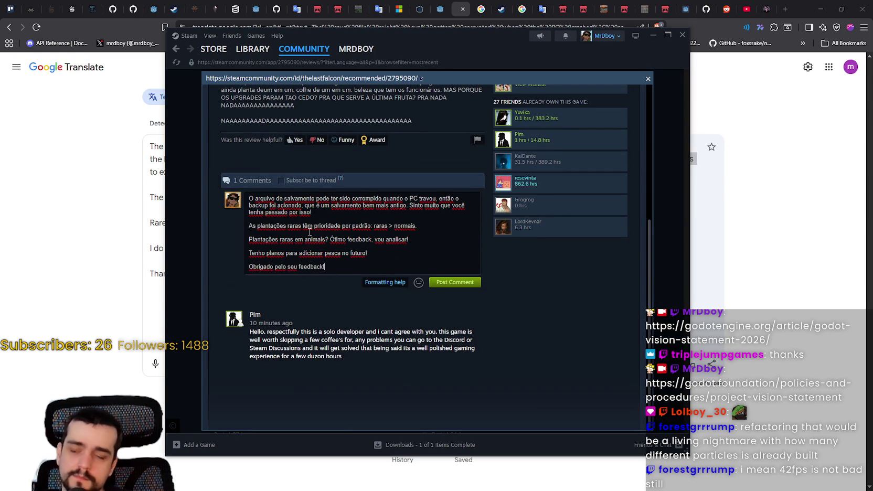
pyautogui.press('Return')
pyautogui.press('Return')
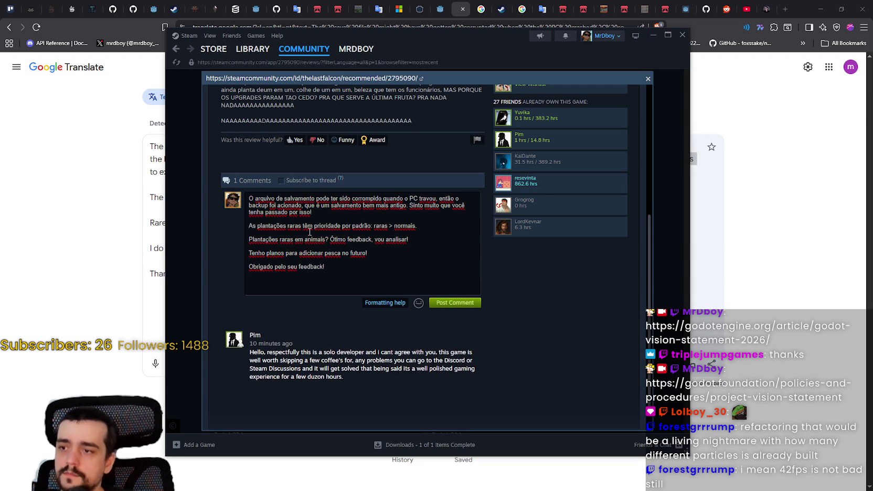
pyautogui.press('BackSpace')
# - Copy the English source text from Google Translate and paste it below the Portuguese reply
pyautogui.click(91, 195)
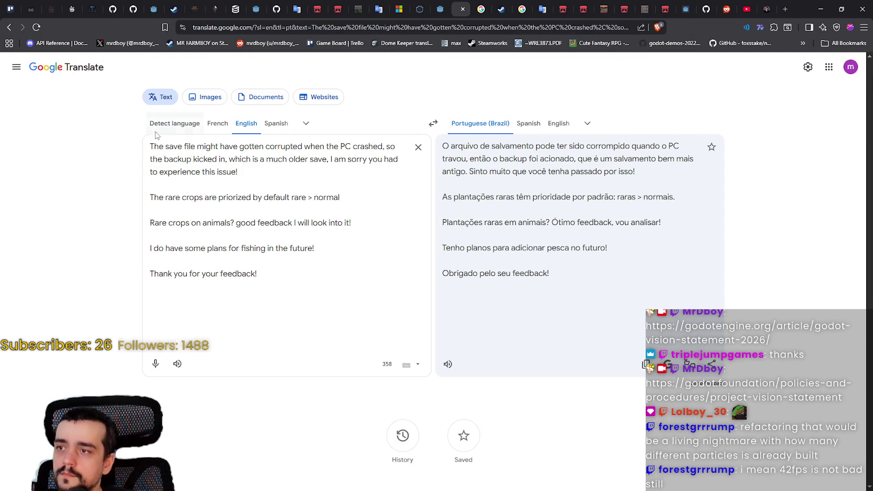
pyautogui.moveTo(275, 273)
pyautogui.mouseDown()
pyautogui.moveTo(124, 187)
pyautogui.moveTo(115, 152)
pyautogui.mouseUp()
pyautogui.hotkey('ctrl', 'c')
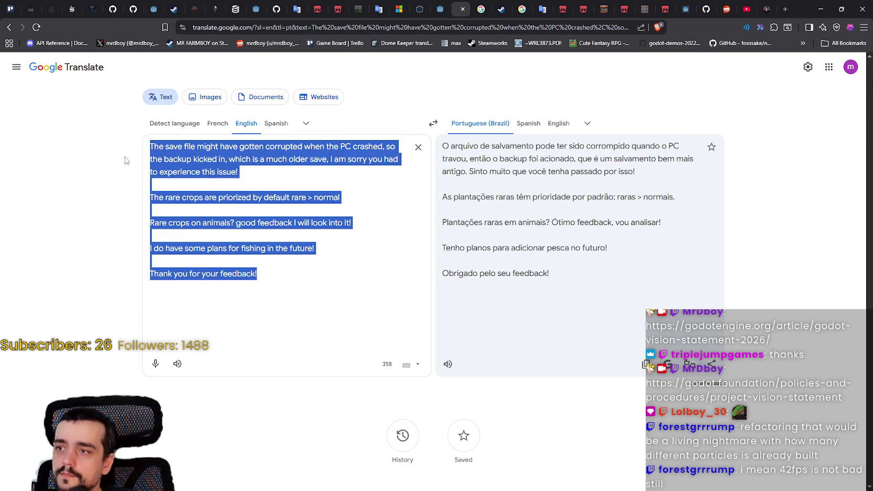
pyautogui.hotkey('alt', 'Tab')
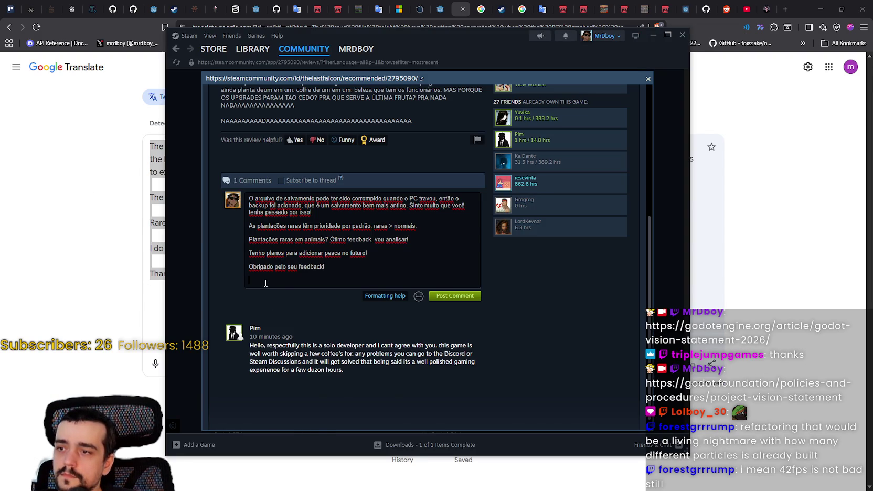
pyautogui.hotkey('ctrl', 'v')
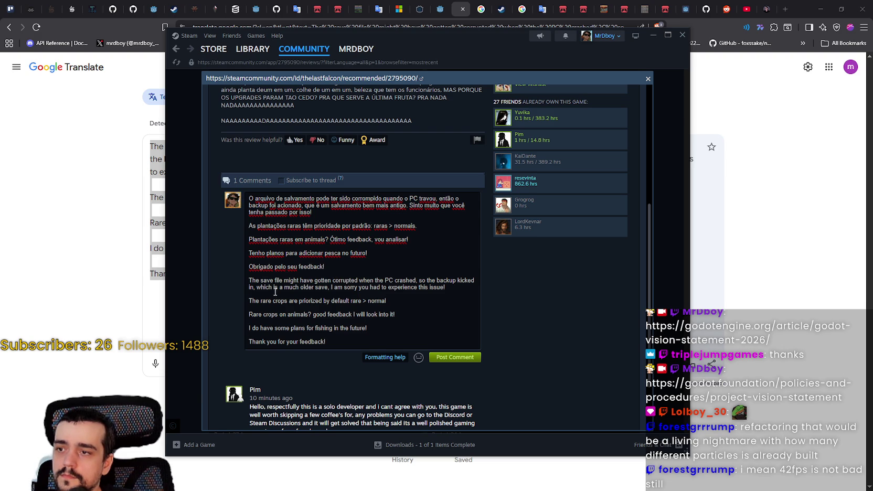
pyautogui.moveTo(387, 301); pyautogui.dragTo(259, 301)
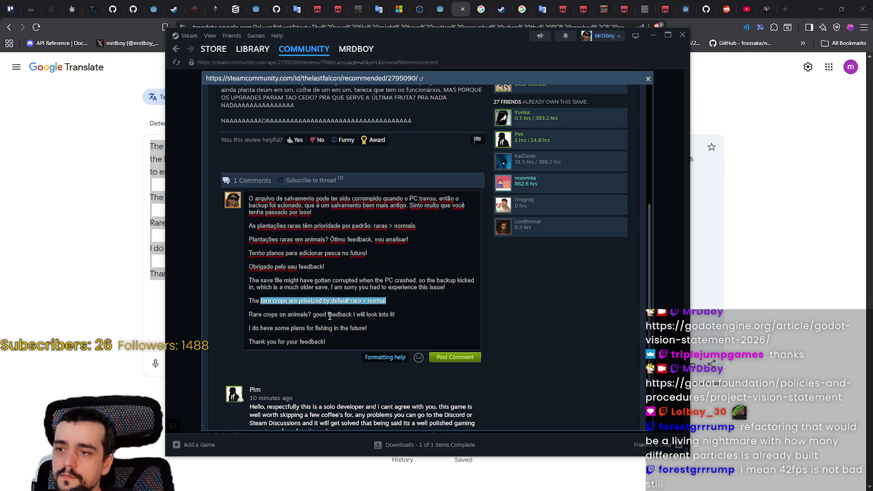
pyautogui.click(388, 301)
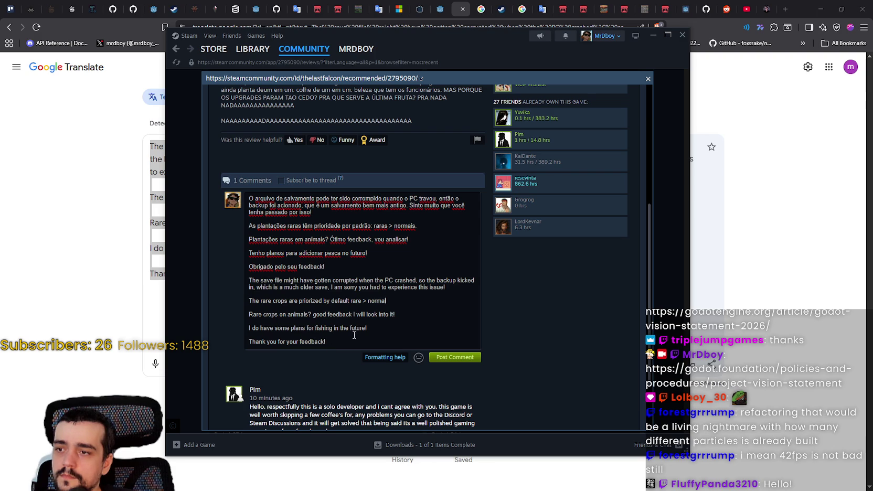
pyautogui.scroll(4, 344, 326)
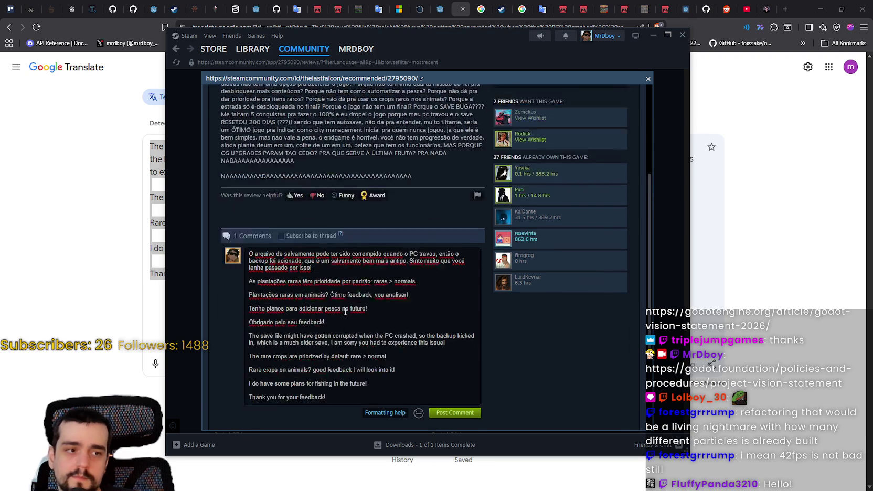
pyautogui.scroll(-3, 345, 318)
pyautogui.scroll(-1, 354, 315)
# - Post the bilingual reply comment and close the review to return to the list
pyautogui.click(454, 346)
pyautogui.scroll(-3, 560, 369)
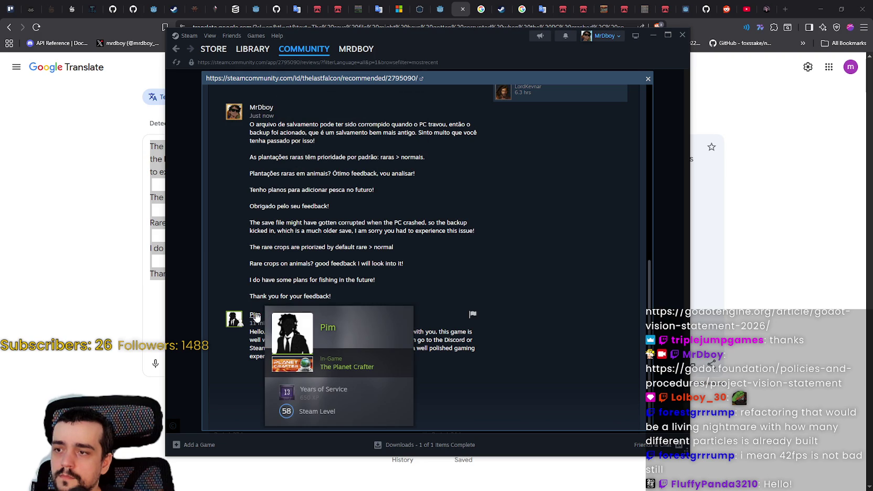
pyautogui.moveTo(254, 316)
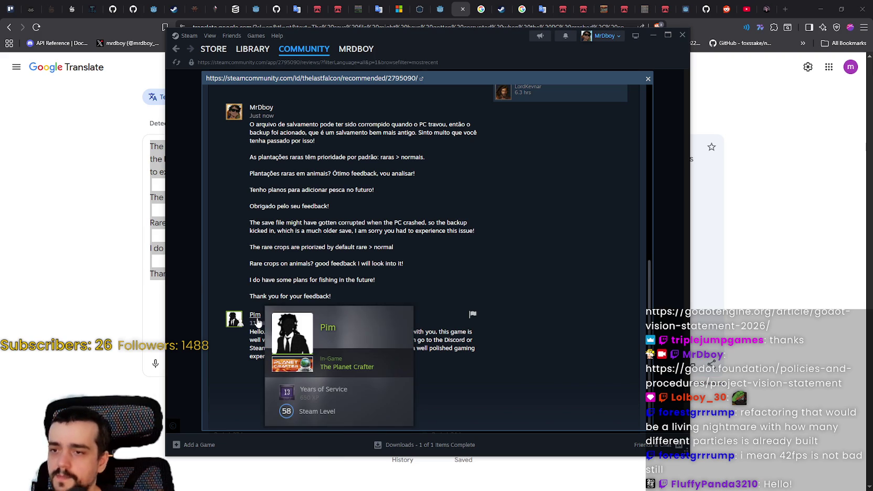
pyautogui.scroll(6, 672, 206)
pyautogui.click(671, 206)
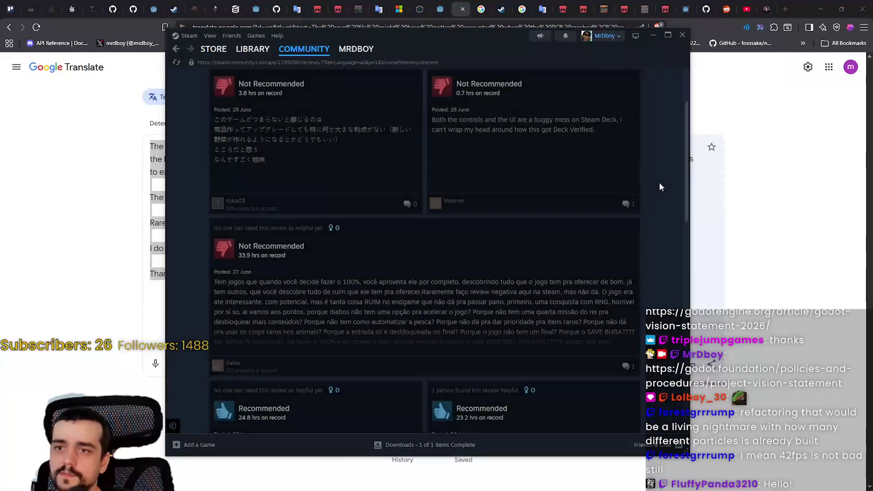
# - Search the Steam store for 'The Planet Crafter' and open its store page
pyautogui.click(226, 50)
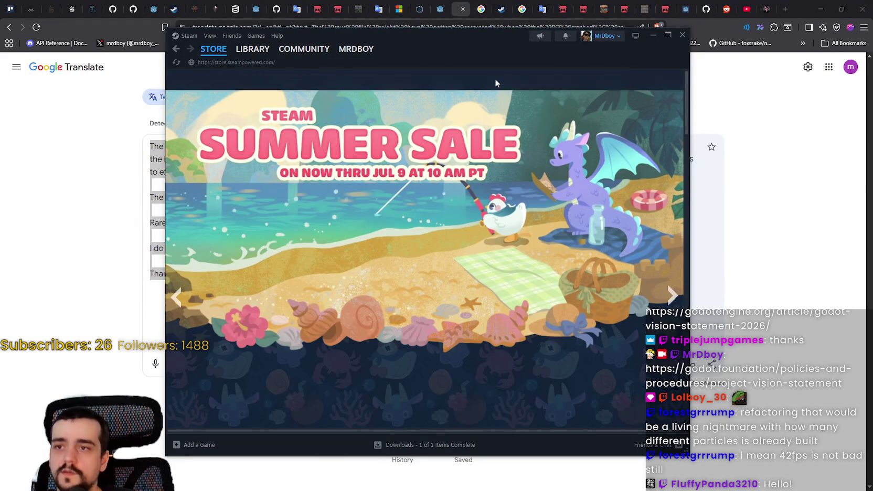
pyautogui.click(558, 82)
pyautogui.write('The')
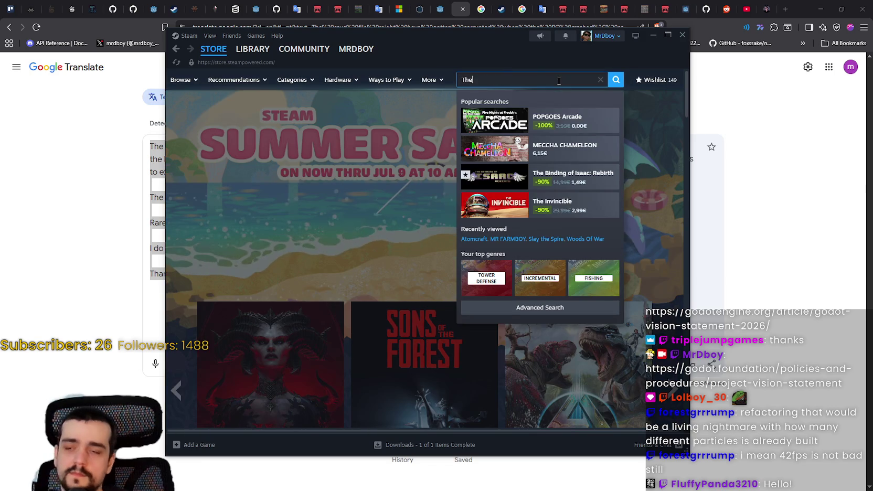
pyautogui.write(' Planet C')
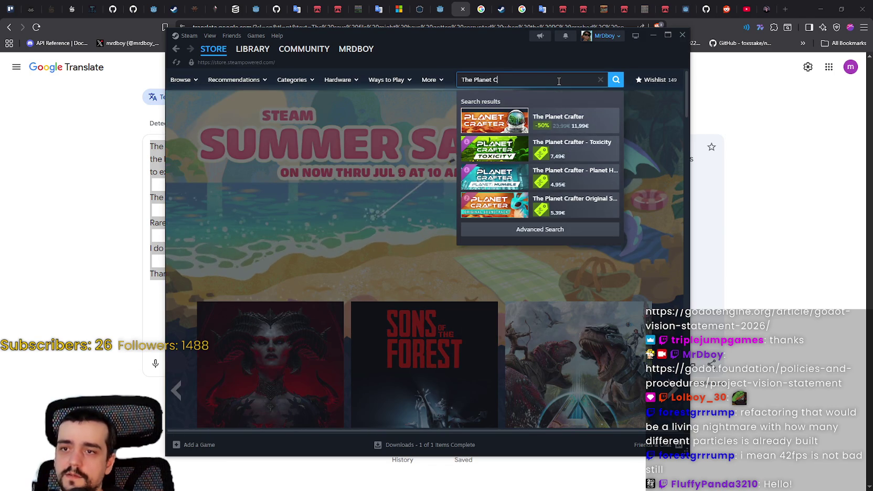
pyautogui.click(559, 121)
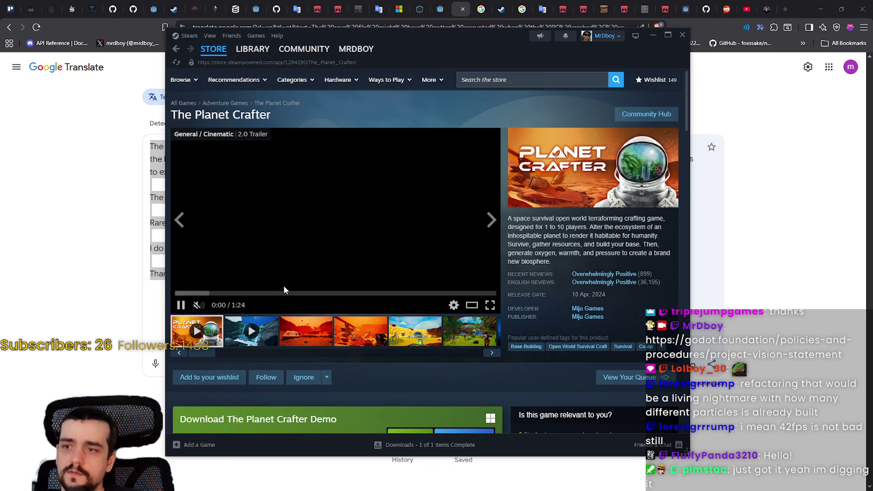
# - Page through The Planet Crafter's screenshots in the enlarged viewer
pyautogui.click(341, 262)
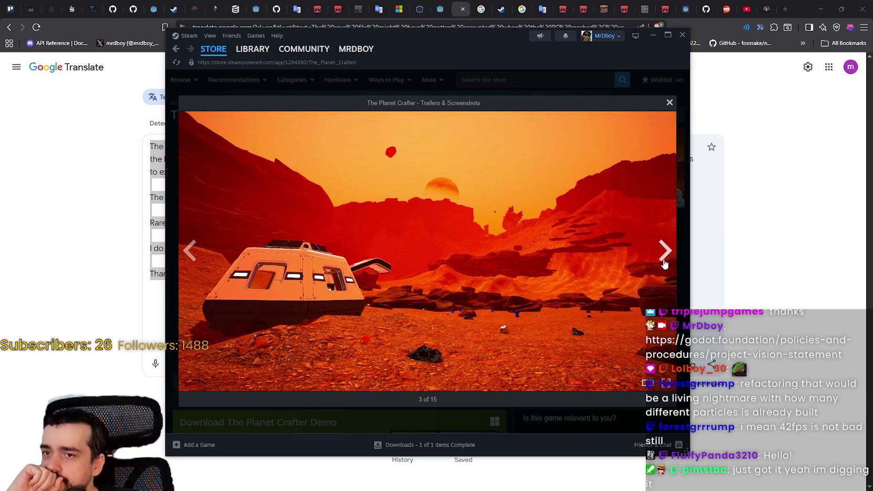
pyautogui.click(664, 263)
pyautogui.click(663, 260)
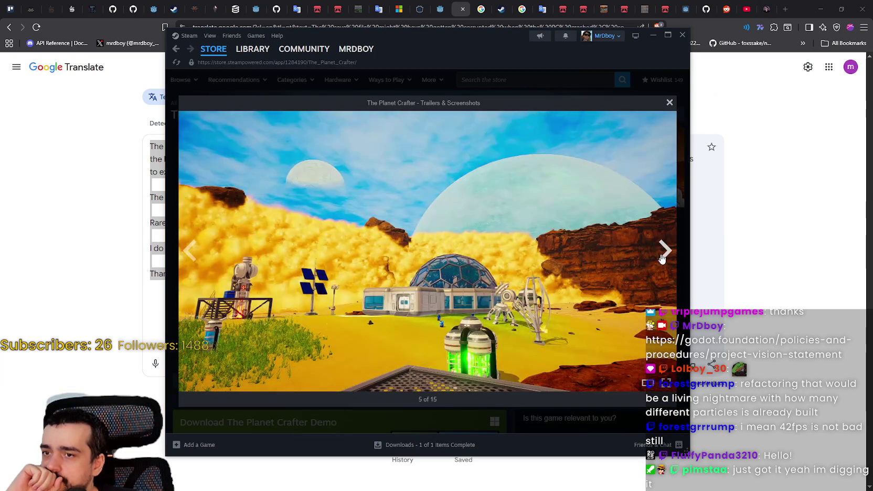
pyautogui.click(661, 255)
pyautogui.click(661, 256)
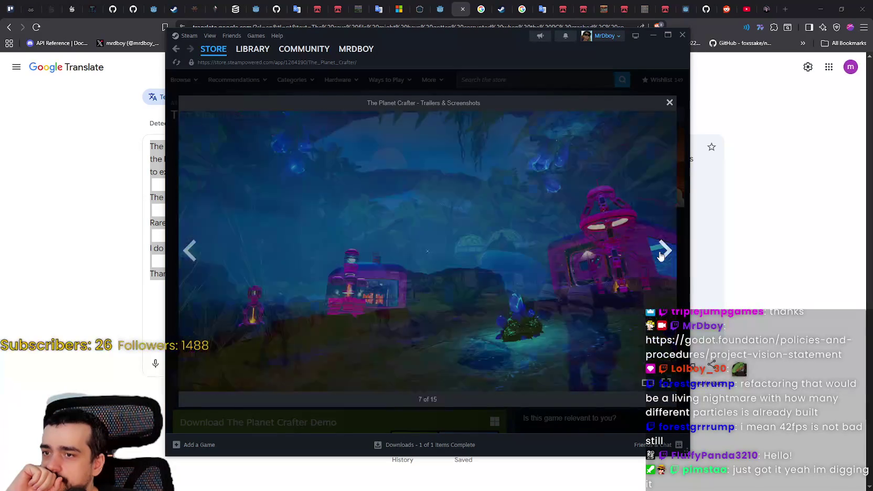
pyautogui.click(669, 103)
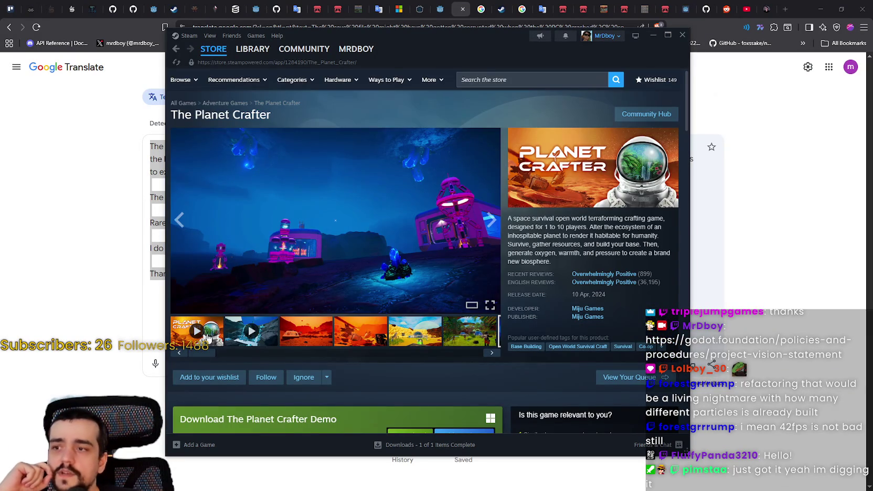
# - Play the trailer and skip ahead to about 0:14, 0:36, then the end
pyautogui.click(196, 331)
pyautogui.click(232, 295)
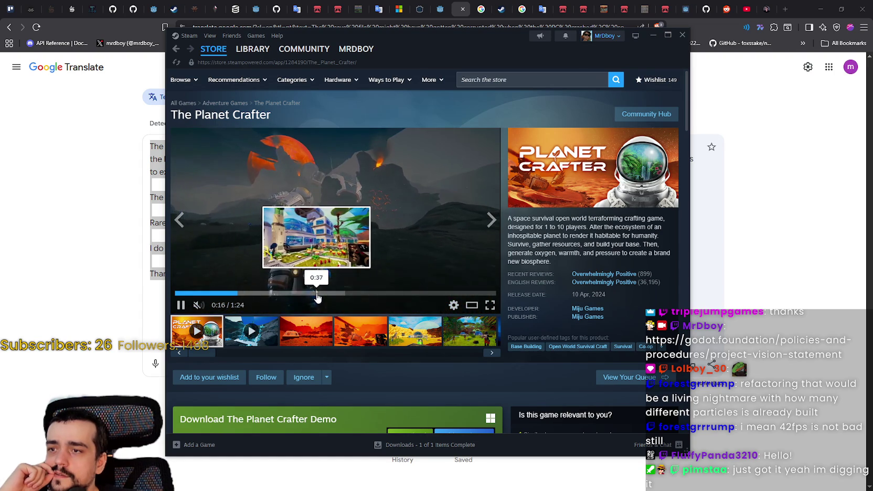
pyautogui.click(314, 296)
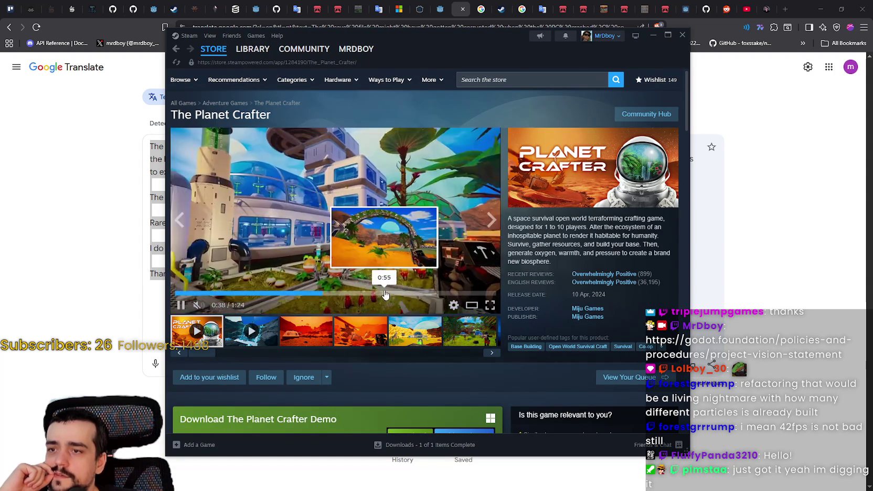
pyautogui.click(490, 293)
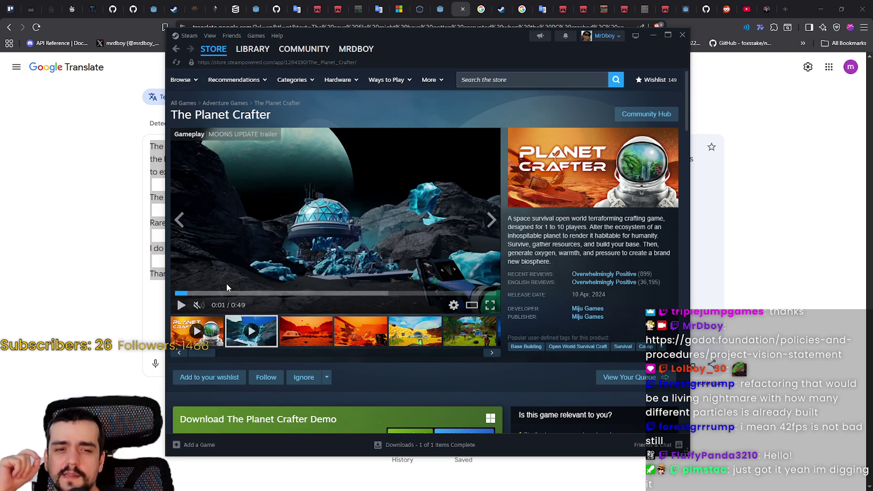
# - Scroll up and down through The Planet Crafter store page to look over its details
pyautogui.scroll(-1, 227, 284)
pyautogui.scroll(-4, 227, 283)
pyautogui.scroll(2, 234, 300)
pyautogui.scroll(-15, 235, 300)
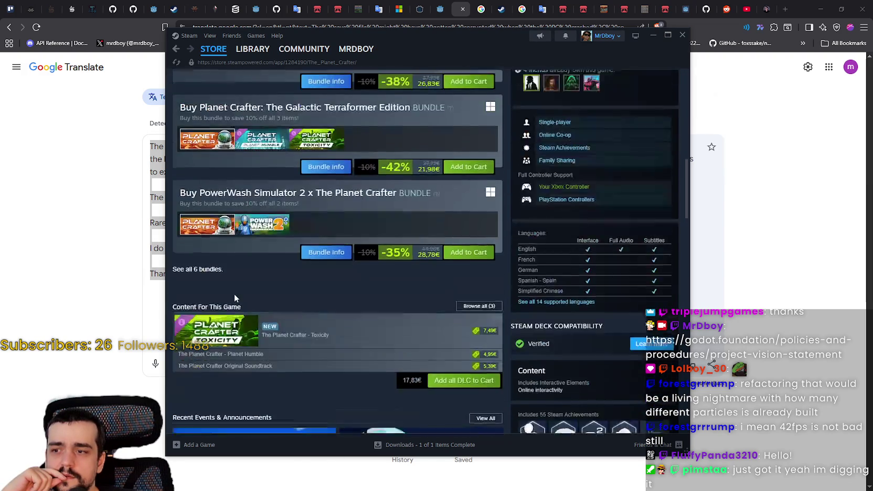
pyautogui.scroll(-10, 235, 298)
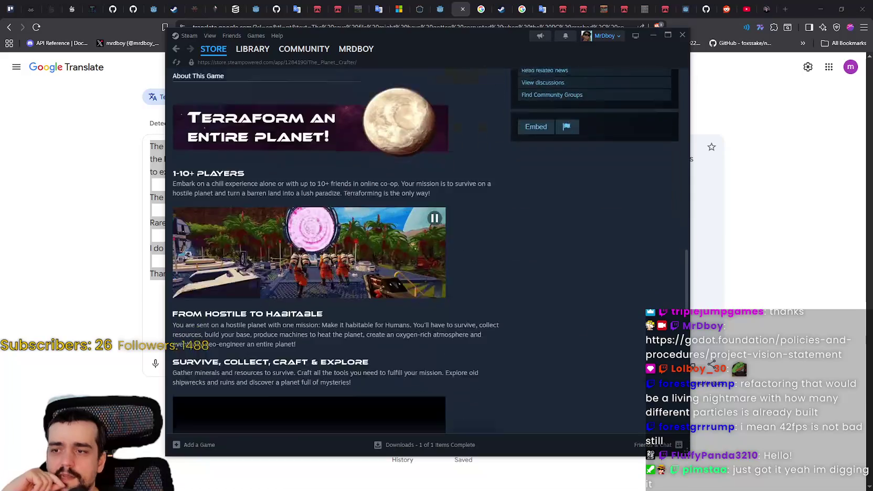
pyautogui.scroll(3, 565, 319)
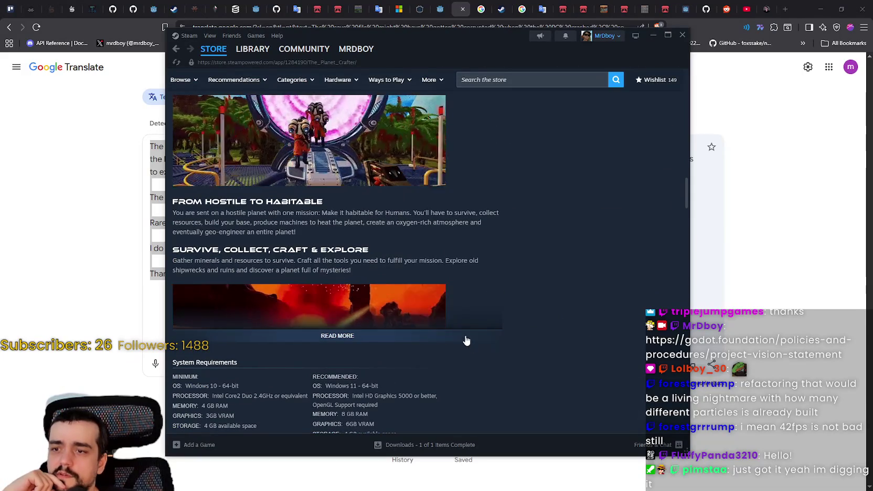
pyautogui.scroll(3, 599, 371)
pyautogui.scroll(-6, 587, 364)
pyautogui.scroll(4, 571, 358)
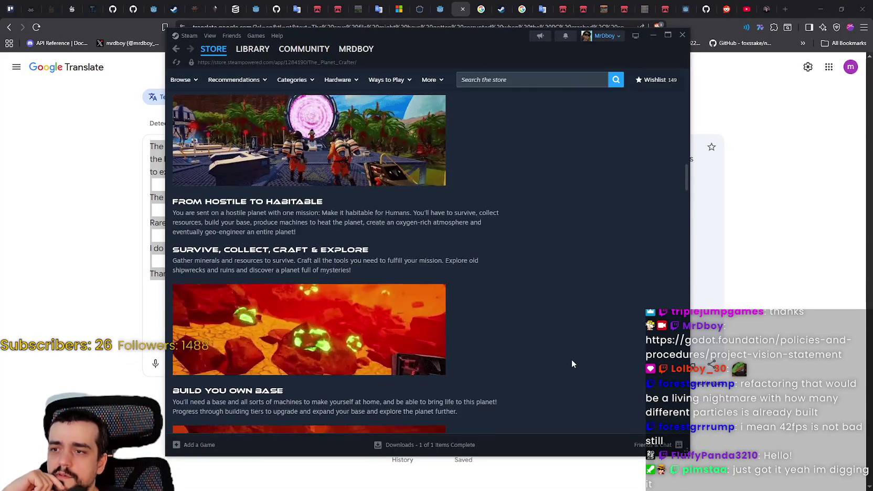
pyautogui.scroll(1, 571, 358)
pyautogui.scroll(-10, 571, 362)
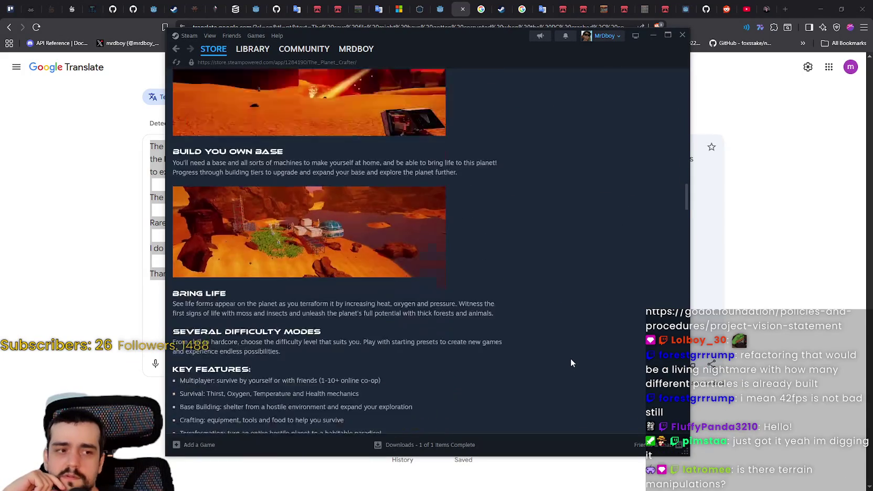
pyautogui.scroll(-4, 567, 359)
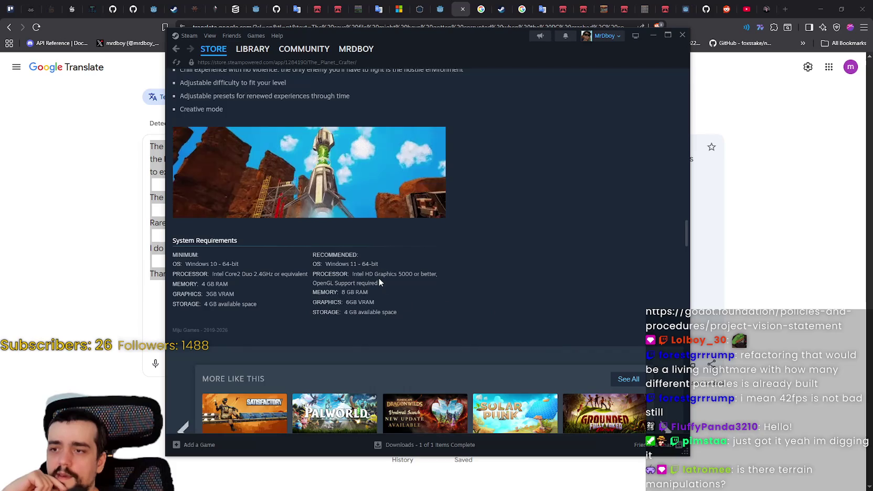
pyautogui.scroll(4, 676, 232)
pyautogui.moveTo(689, 226); pyautogui.dragTo(698, 224)
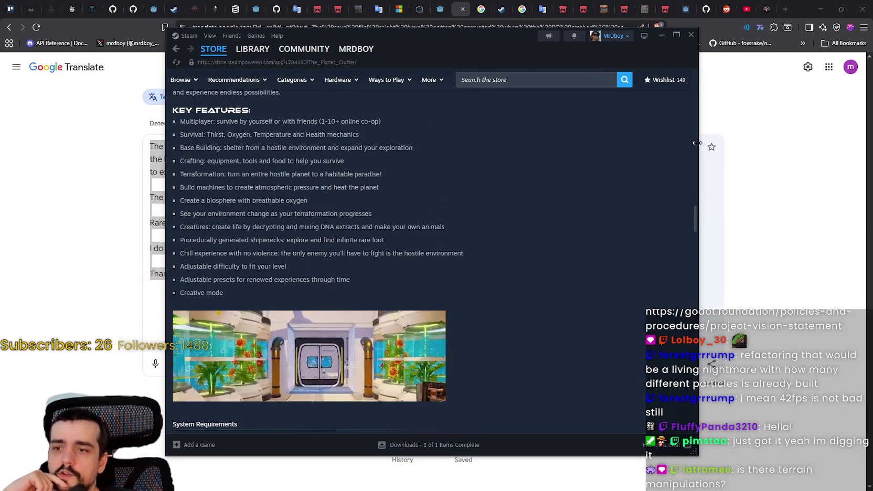
pyautogui.scroll(5, 692, 200)
pyautogui.scroll(15, 689, 158)
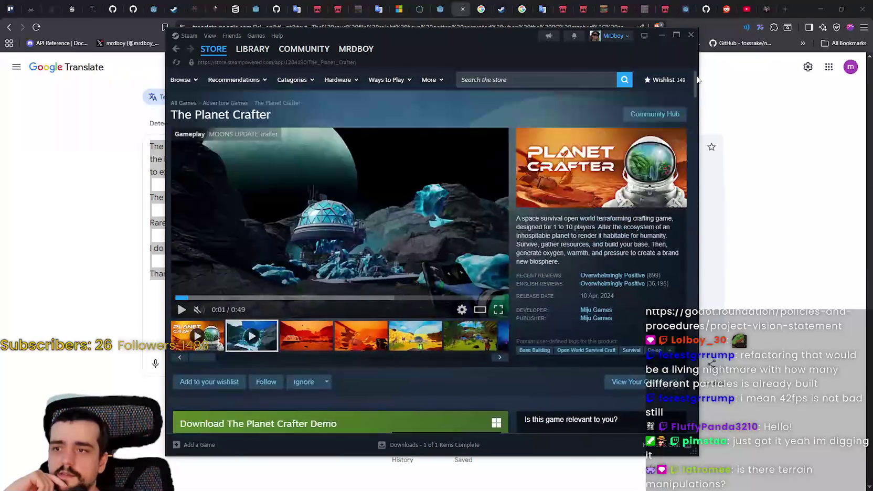
# - View the red desert, yellow desert and green jungle screenshots, enlarging them in the viewer
pyautogui.click(307, 336)
pyautogui.click(416, 335)
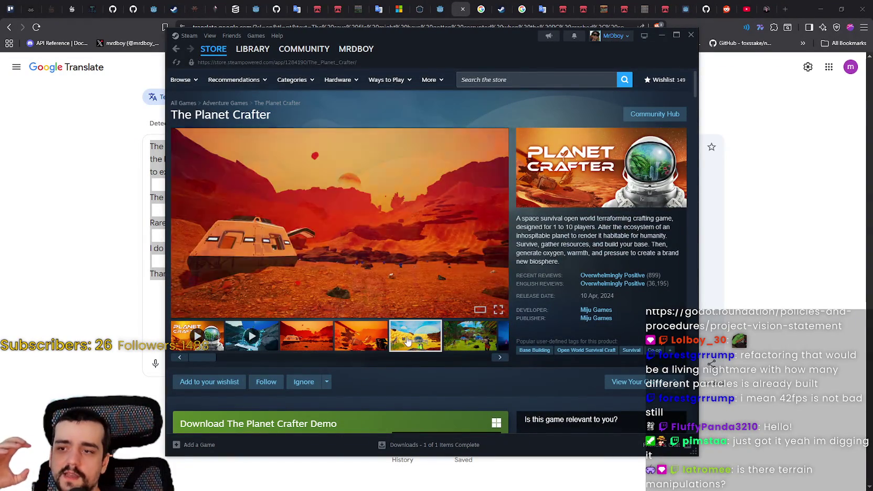
pyautogui.click(412, 264)
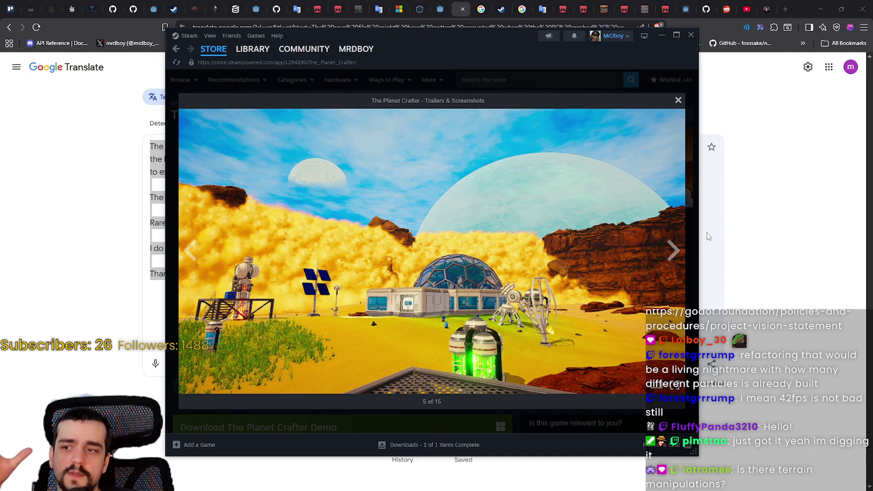
pyautogui.click(674, 251)
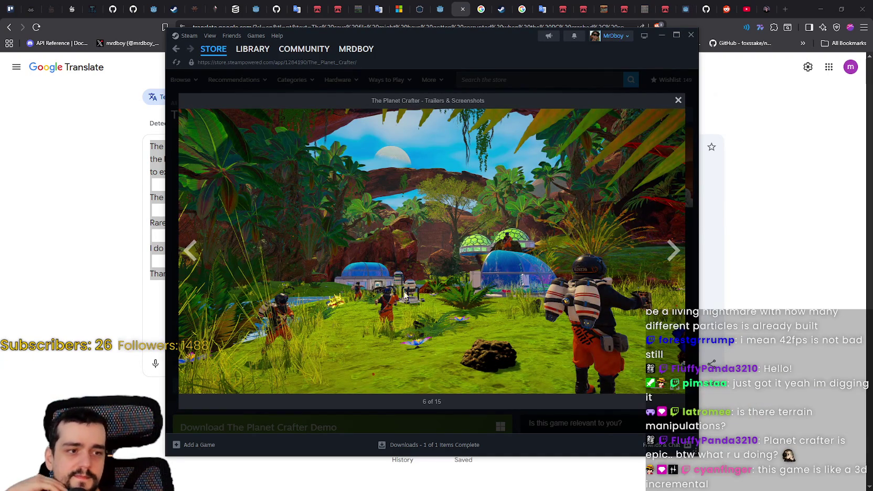
pyautogui.click(355, 421)
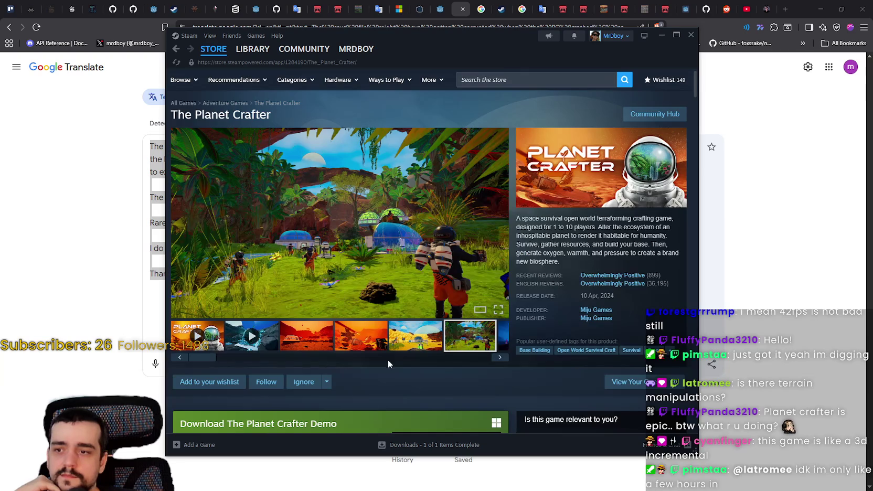
# - Minimize Steam and the browser so the Godot editor shows
pyautogui.scroll(-15, 388, 366)
pyautogui.scroll(8, 410, 231)
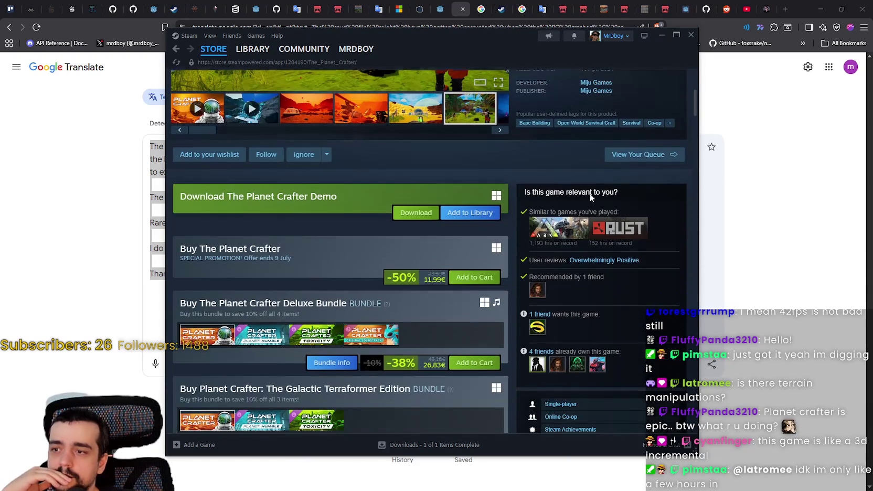
pyautogui.click(662, 35)
pyautogui.click(820, 9)
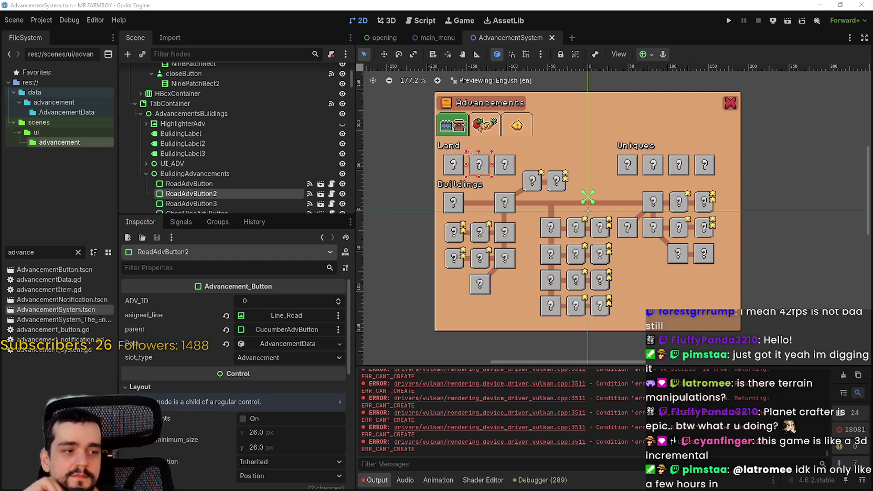
# - Switch back to Steam and open the MR FARMBOY store page from the store front
pyautogui.hotkey('alt', 'Tab')
pyautogui.click(213, 49)
pyautogui.moveTo(254, 56)
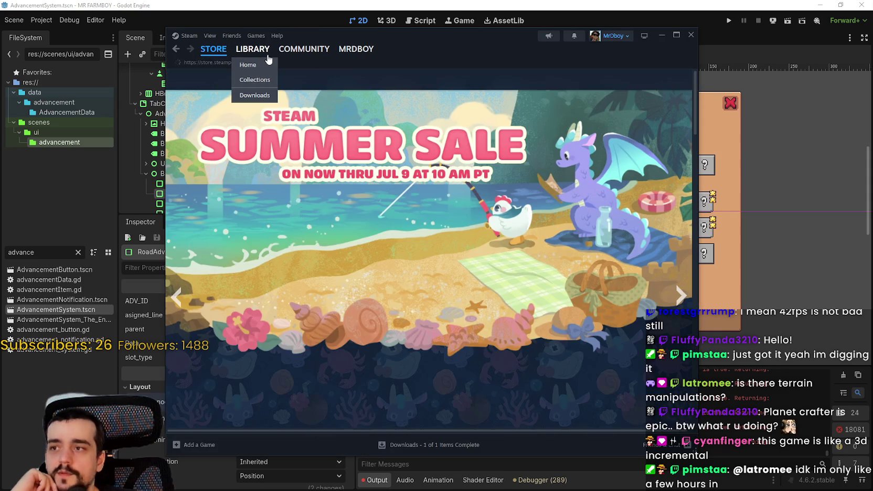
pyautogui.scroll(3, 385, 210)
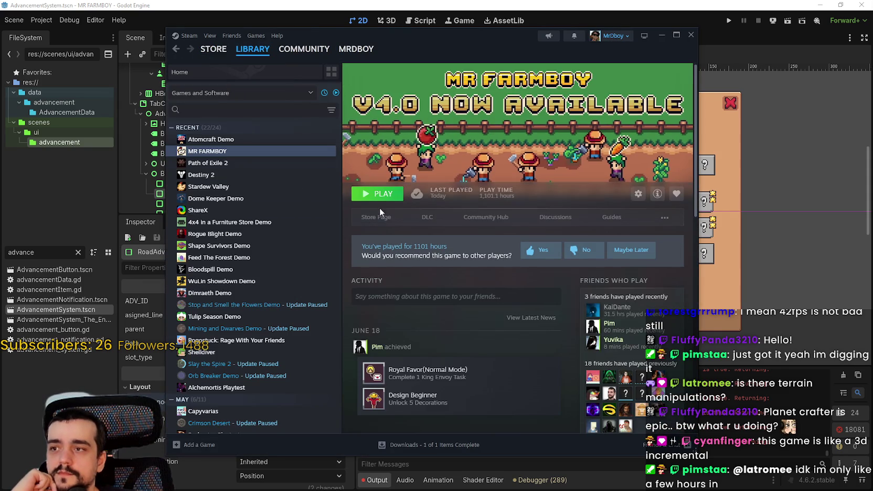
pyautogui.click(385, 210)
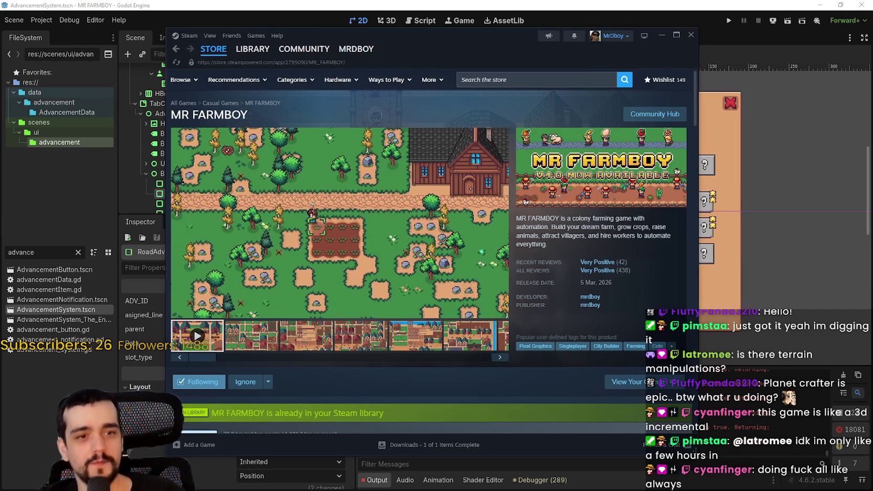
# - Drag the Steam window down and right over Godot while the MR FARMBOY trailer plays, then go to Library
pyautogui.scroll(-3, 515, 304)
pyautogui.scroll(3, 497, 231)
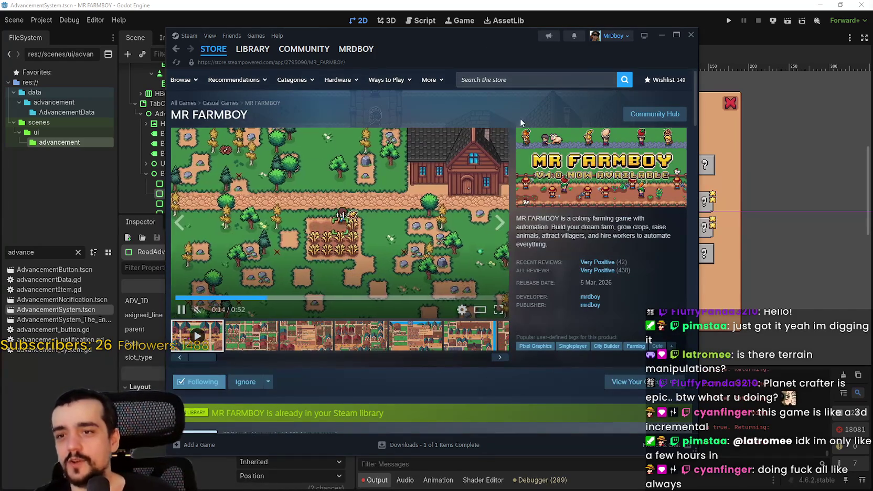
pyautogui.moveTo(489, 48)
pyautogui.mouseDown()
pyautogui.moveTo(655, 77)
pyautogui.moveTo(600, 61)
pyautogui.mouseUp()
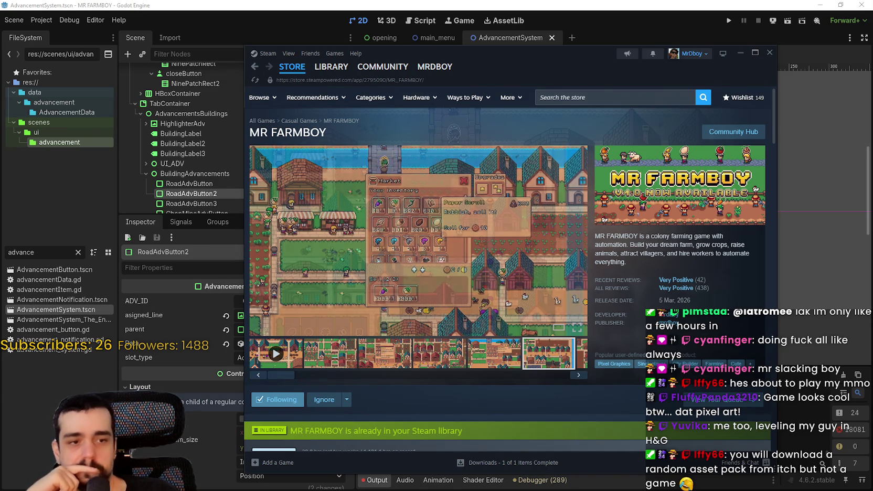
pyautogui.click(331, 66)
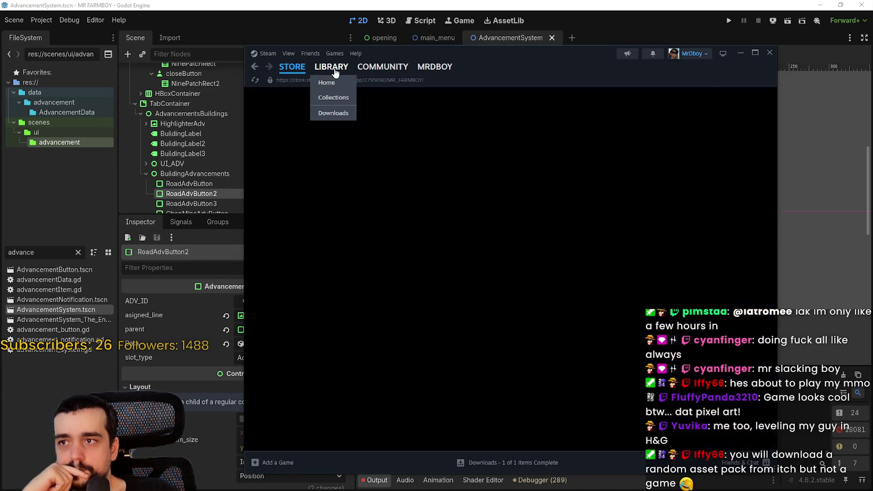
# - From the Library home, select MR FARMBOY and open its Community Hub
pyautogui.click(331, 67)
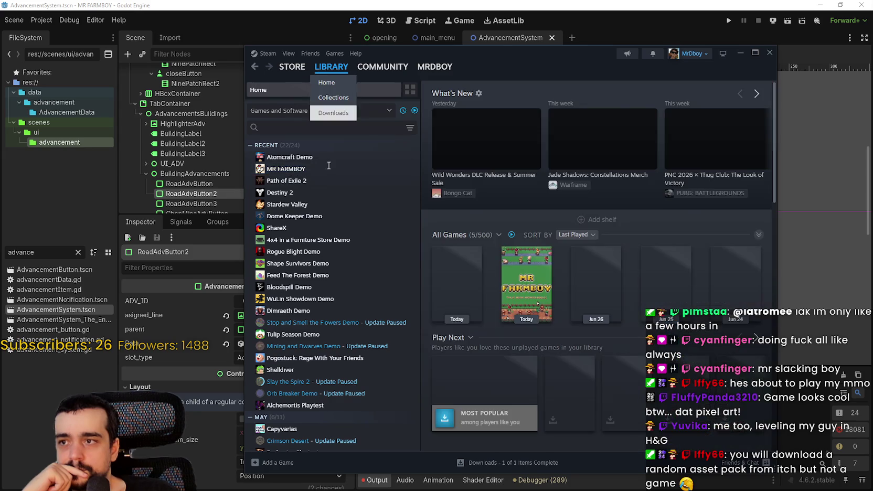
pyautogui.click(314, 168)
pyautogui.click(564, 235)
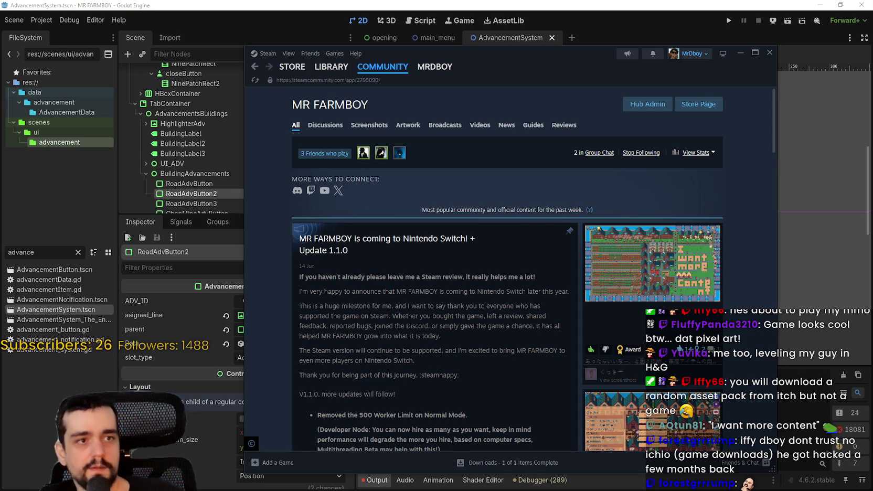
# - On the Steamworks event edit page, type the heading 'Update 1.1.0 - Hotfix 1'
pyautogui.hotkey('alt', 'Tab')
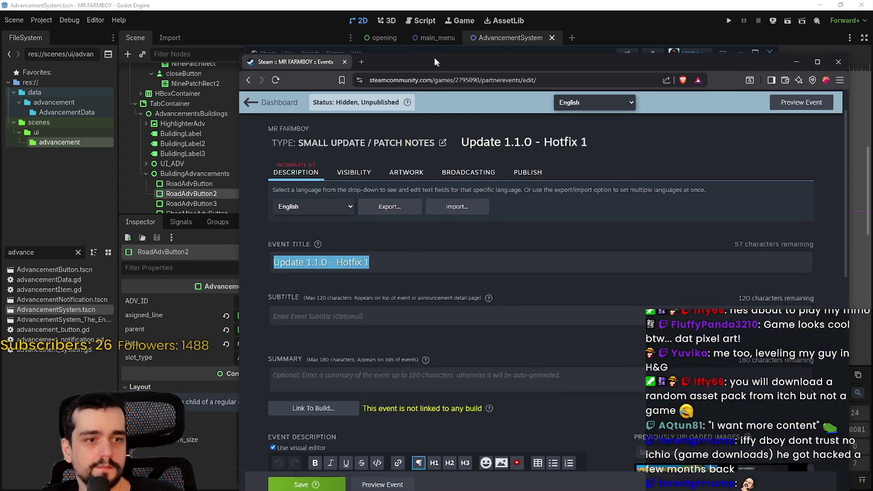
pyautogui.scroll(-5, 410, 257)
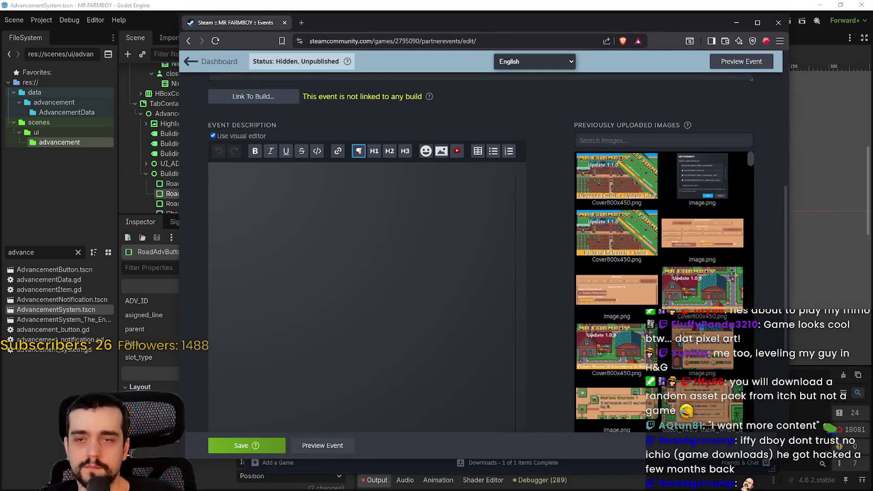
pyautogui.write('Update 1.1.')
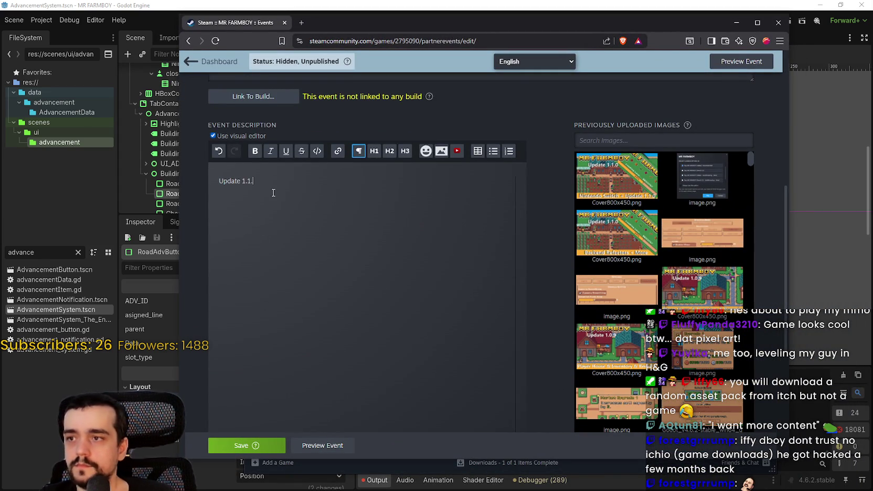
pyautogui.write('0 - Hotfix 1')
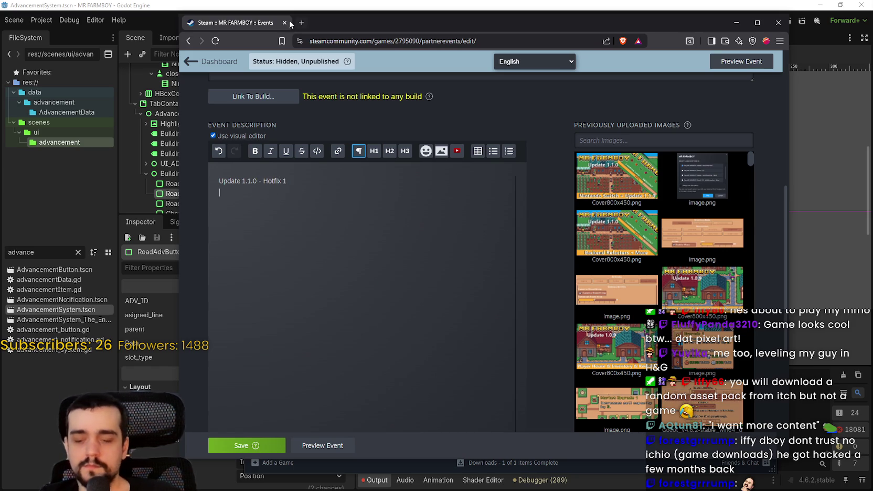
# - Add bullets 'Fixed an issue with controller controls on main menu.' and a crop-price fix, then save
pyautogui.click(509, 152)
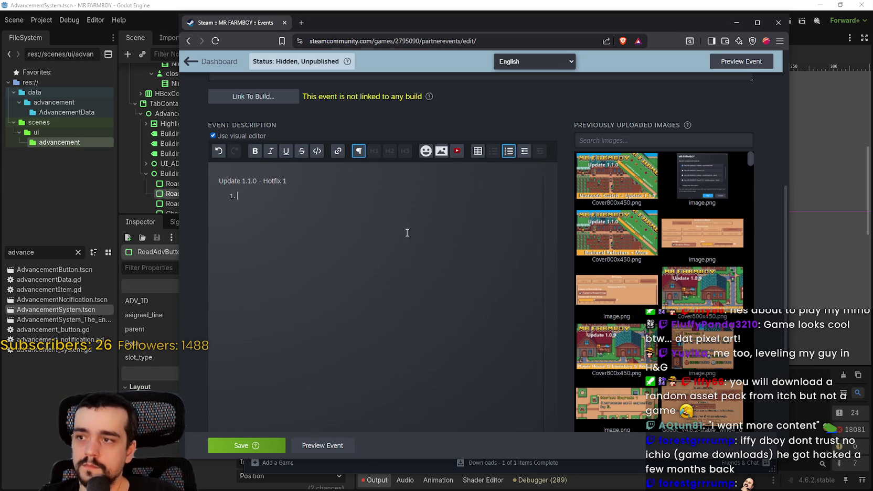
pyautogui.click(493, 152)
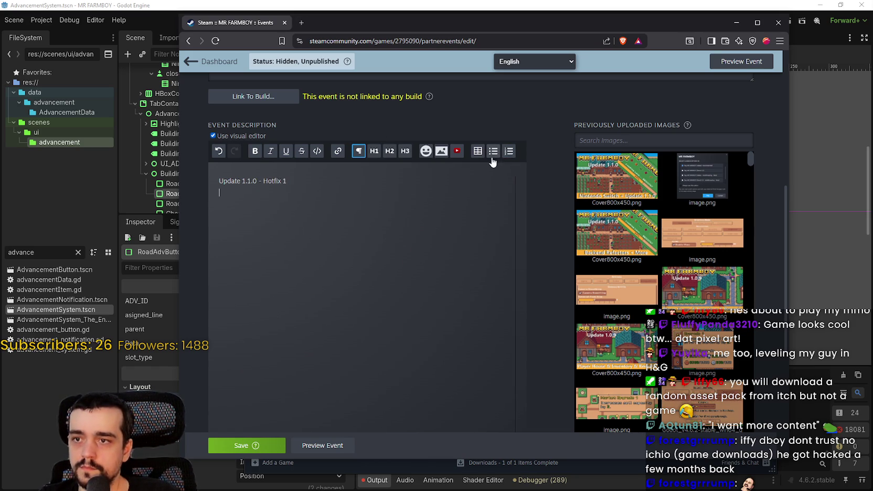
pyautogui.write('Fixed an issue with ')
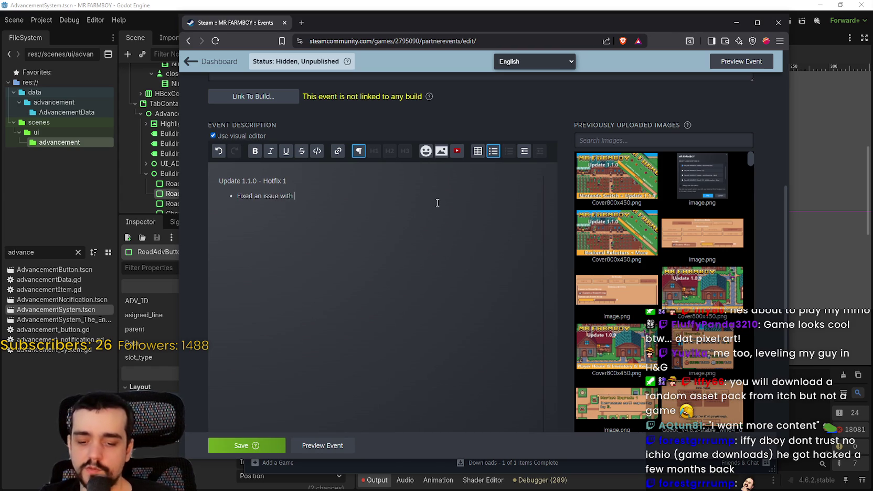
pyautogui.write('controller')
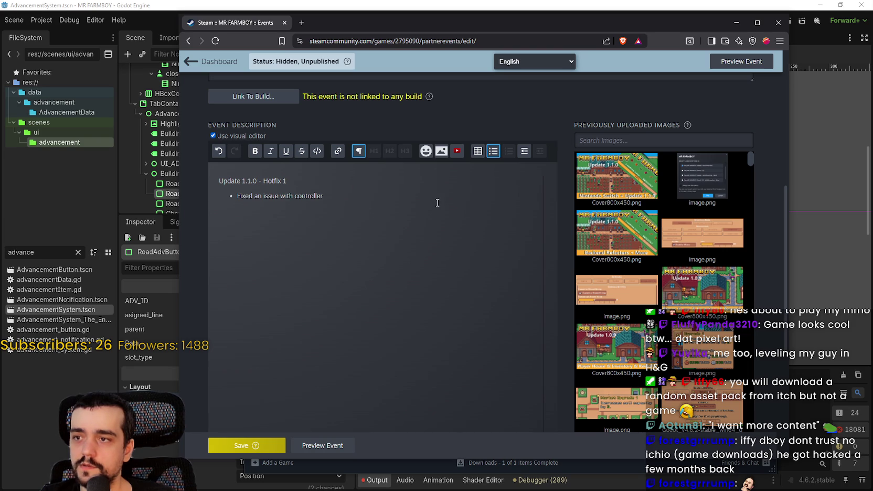
pyautogui.write(' controls')
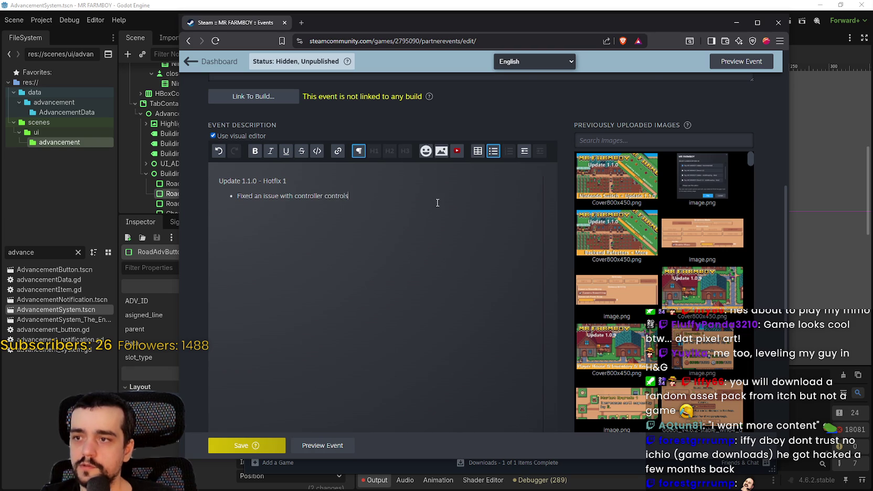
pyautogui.write(' on main menu.')
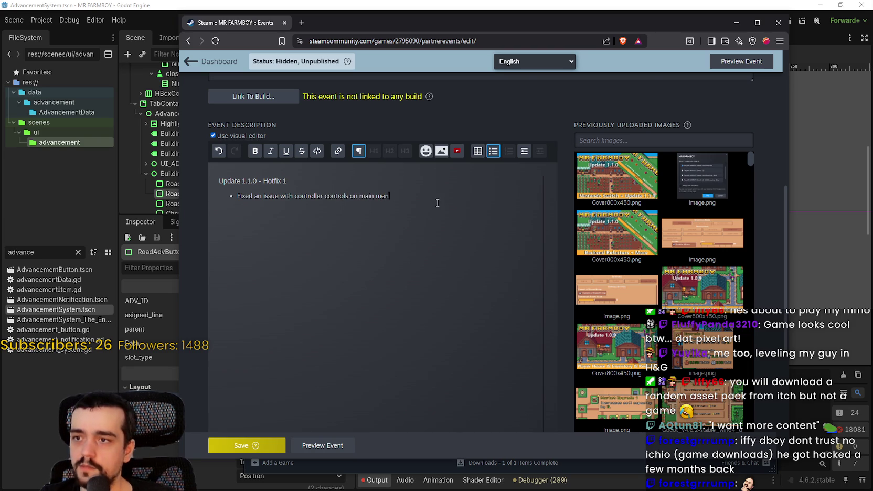
pyautogui.press('Return')
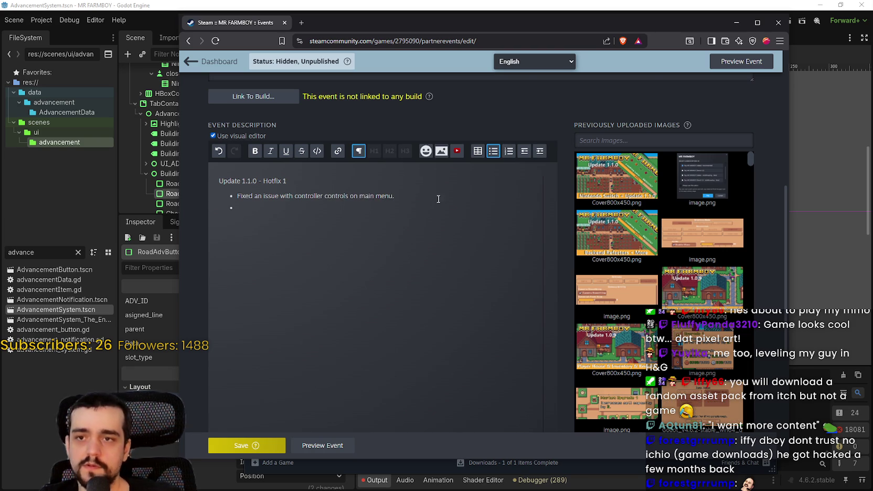
pyautogui.write('Fixed an issue with')
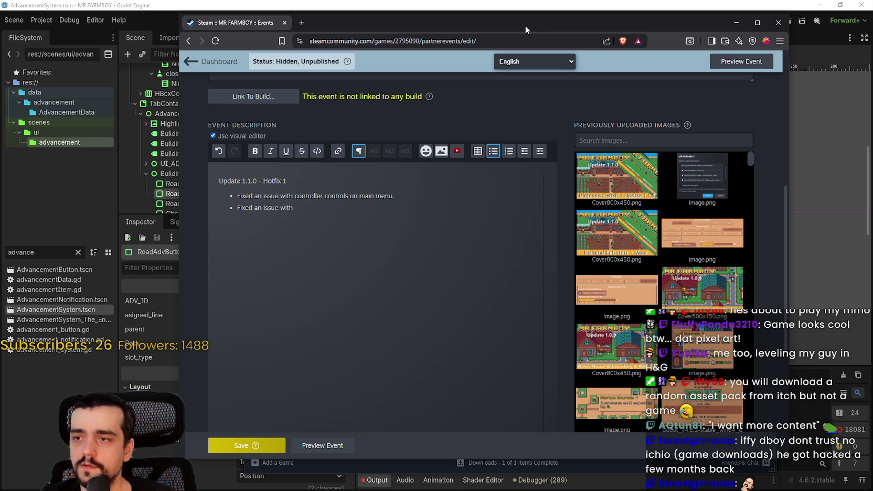
pyautogui.write(' crop pr')
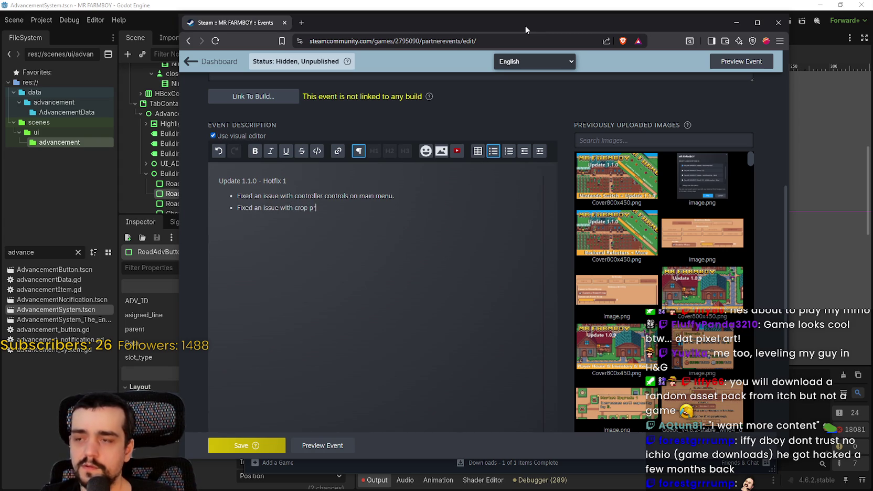
pyautogui.press('BackSpace')
pyautogui.press('BackSpace')
pyautogui.press('BackSpace')
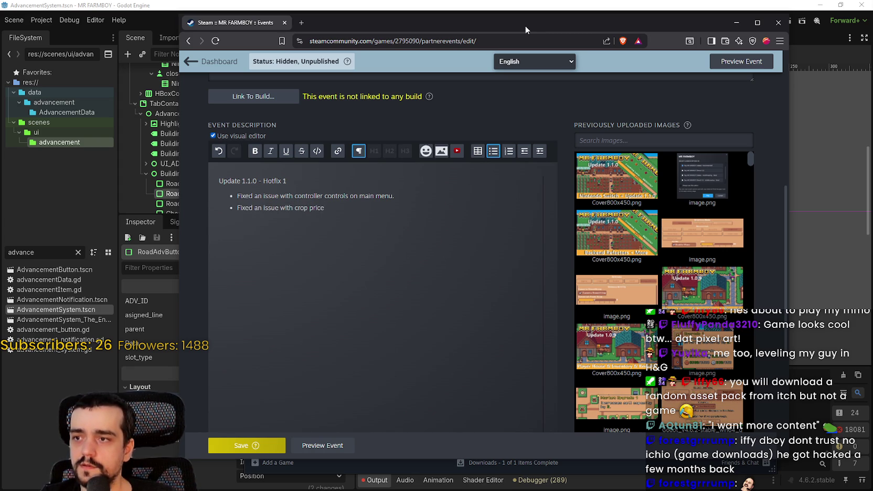
pyautogui.write('h some crop ')
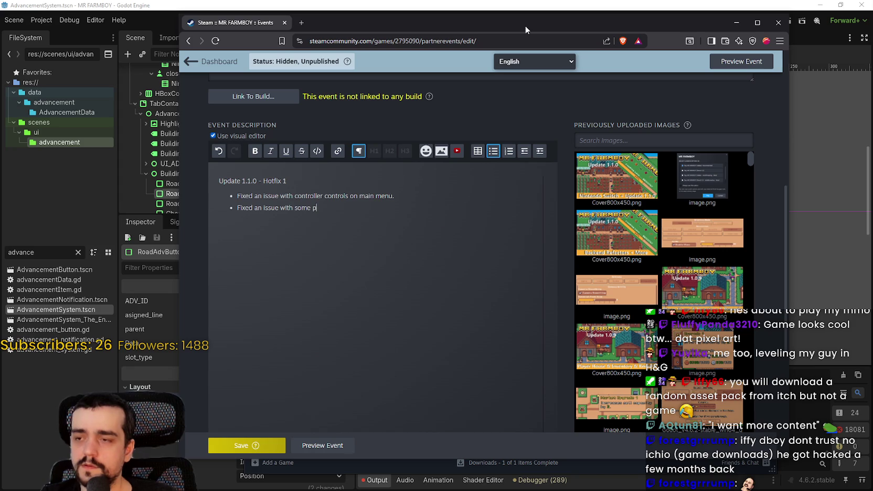
pyautogui.write('prices.')
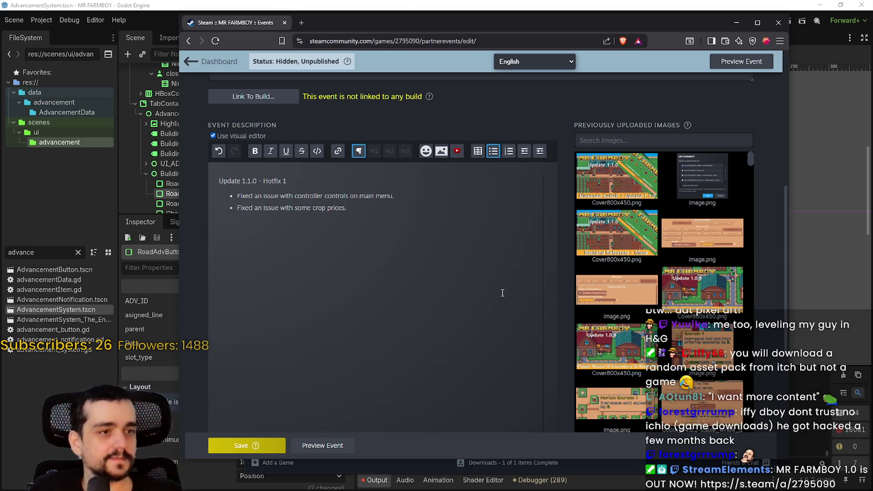
pyautogui.click(245, 444)
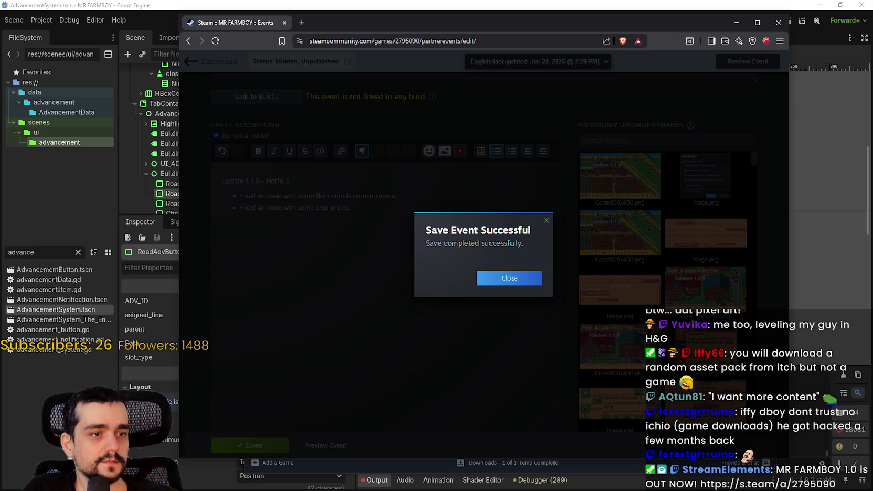
# - Dismiss the Save Event Successful dialog, check the saved hotfix notes, and switch back to Godot
pyautogui.click(480, 280)
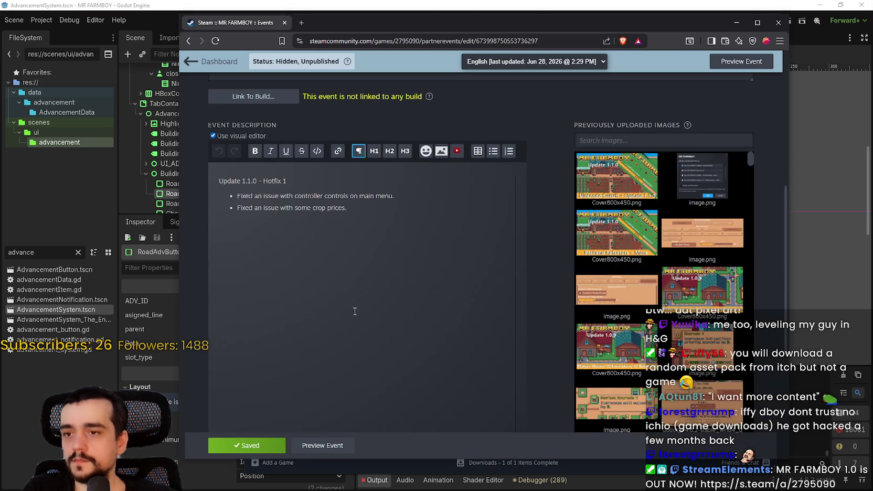
pyautogui.scroll(3, 352, 304)
pyautogui.scroll(-4, 346, 292)
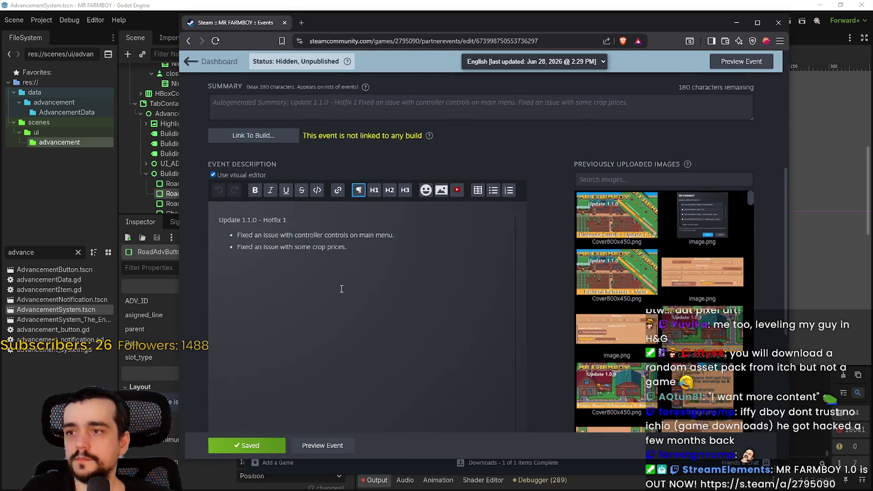
pyautogui.hotkey('alt', 'Tab')
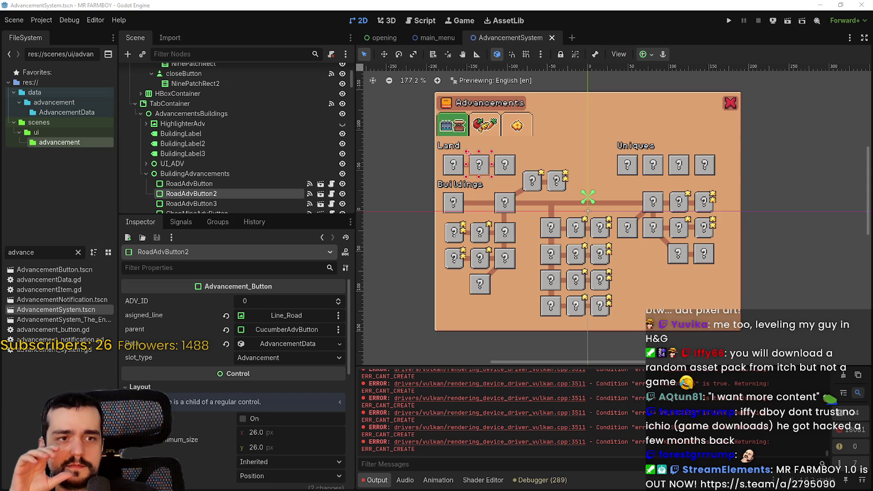
pyautogui.hotkey('alt', 'Tab')
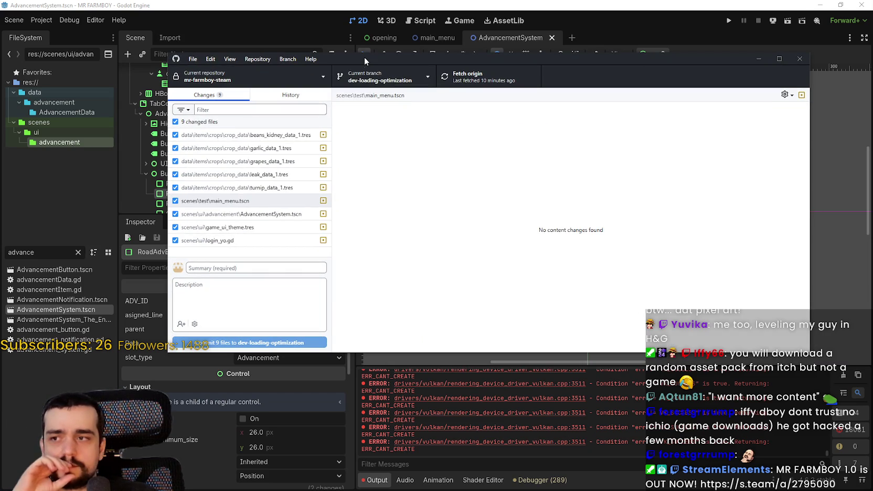
pyautogui.click(403, 77)
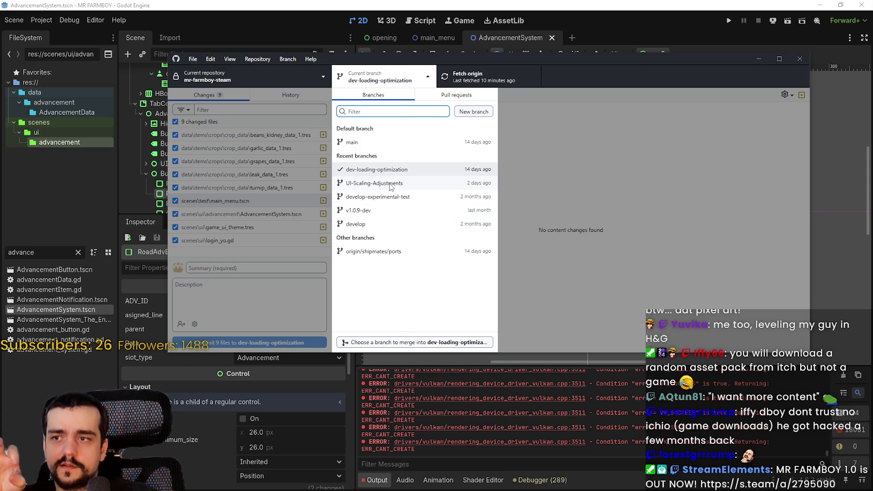
pyautogui.moveTo(471, 212)
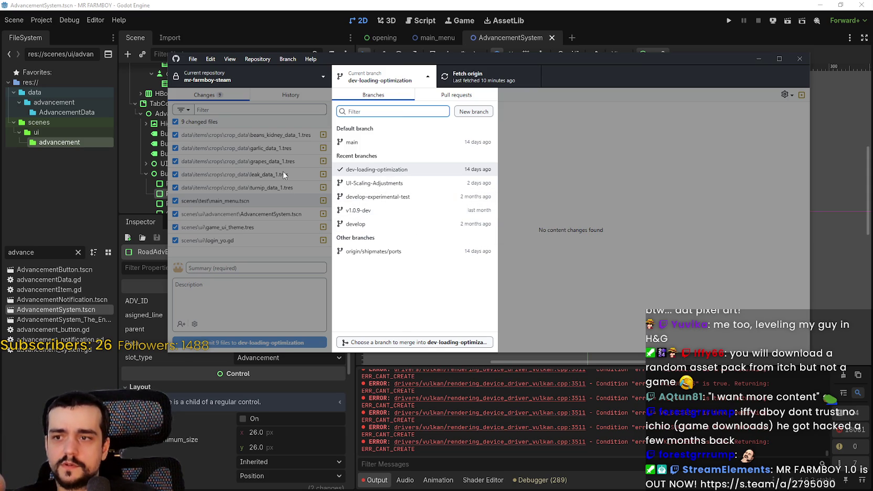
pyautogui.click(624, 294)
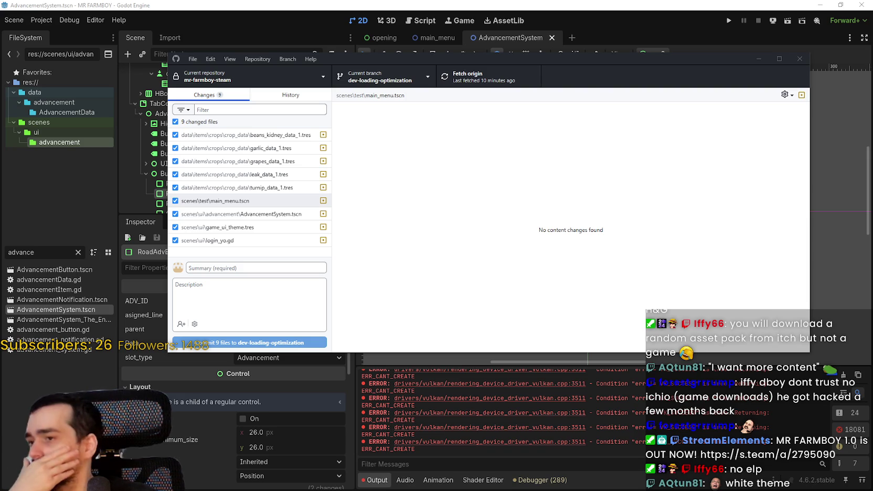
# - Hide GitHub Desktop and filter Godot's FileSystem by 'camera' to list cameraNew.gd and camera_2d_main_menu.gd
pyautogui.click(759, 58)
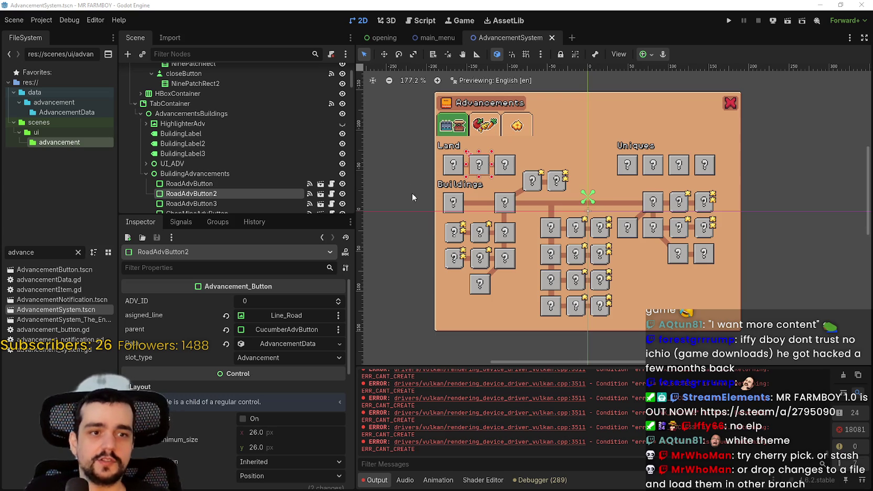
pyautogui.click(83, 21)
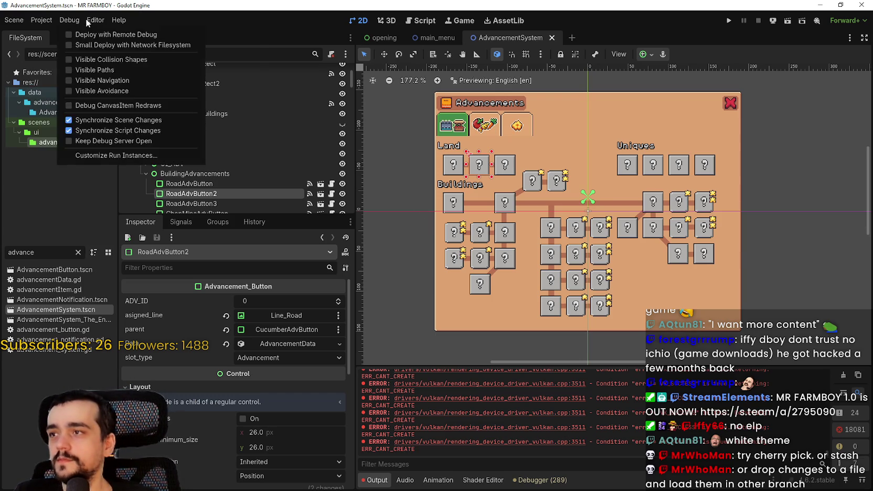
pyautogui.moveTo(94, 21)
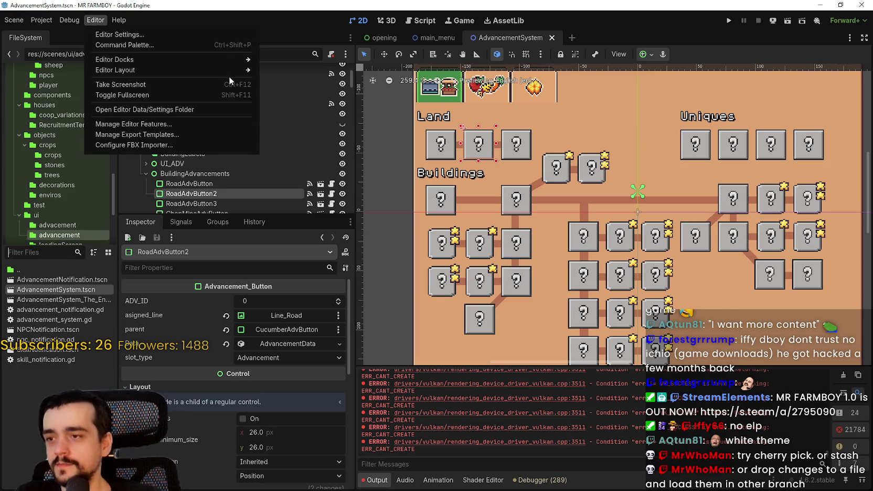
pyautogui.press('Escape')
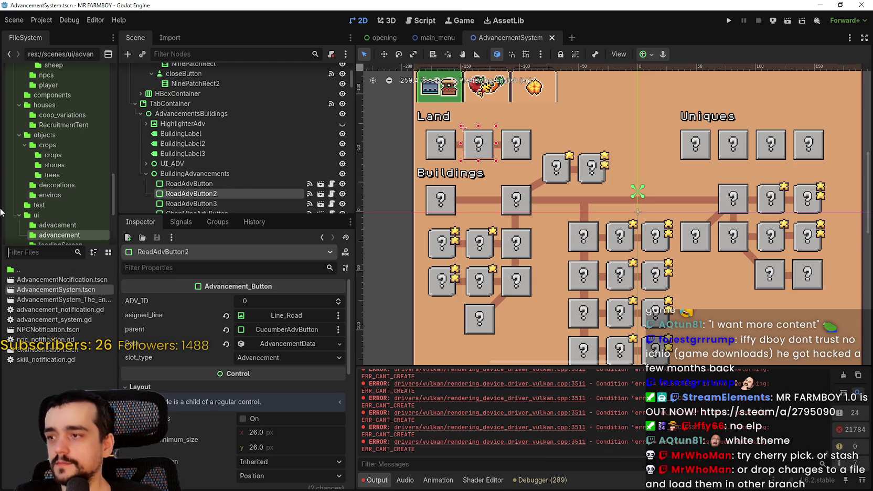
pyautogui.write('camera')
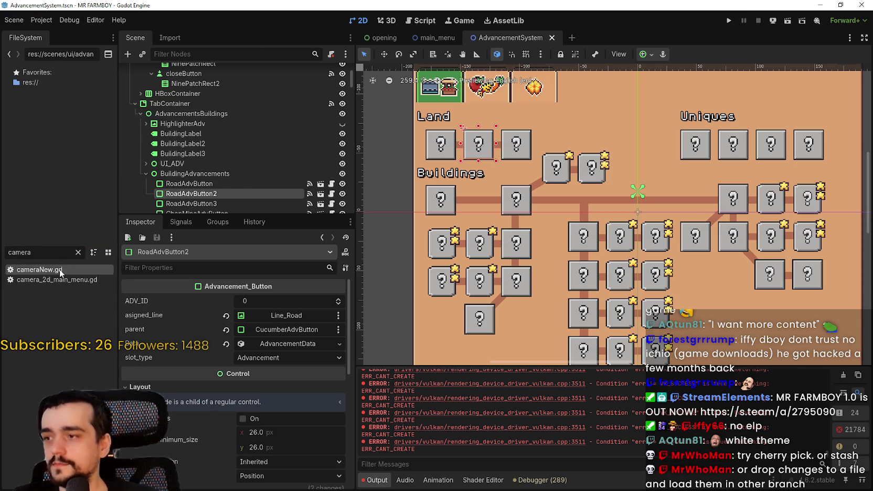
# - Open cameraNew.gd and scroll through its PlayerCameraNew zoom code
pyautogui.doubleClick(60, 270)
pyautogui.scroll(5, 651, 163)
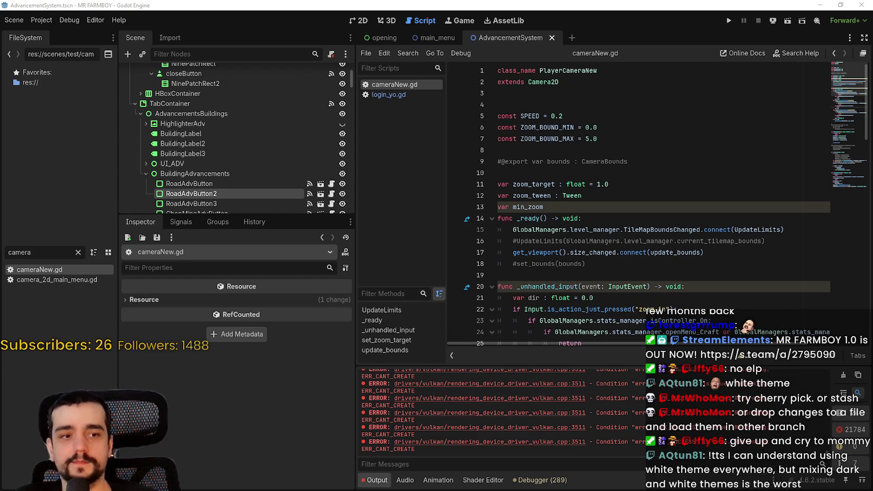
pyautogui.scroll(-13, 675, 267)
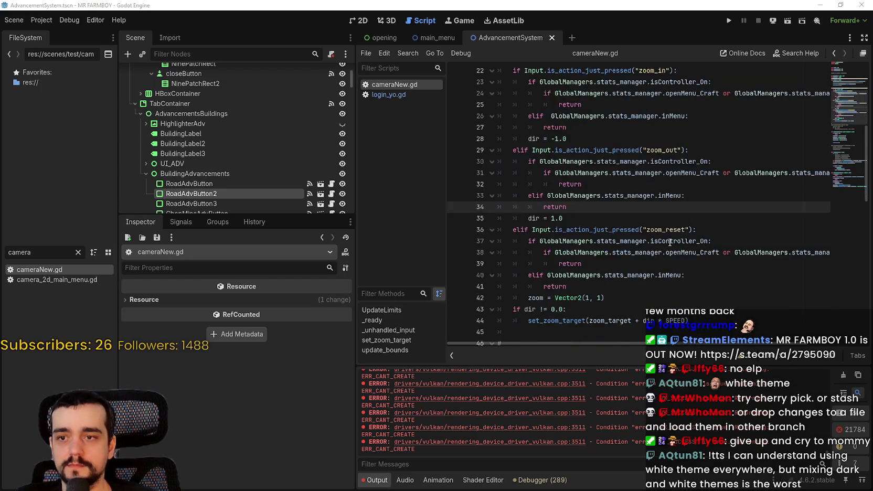
pyautogui.scroll(-10, 675, 266)
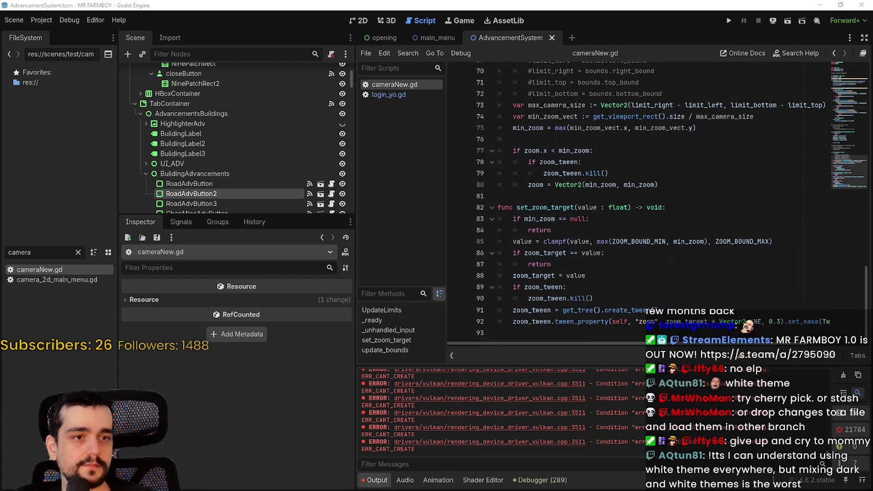
pyautogui.click(851, 128)
pyautogui.scroll(-10, 620, 249)
# - Select the entire camera script to copy it, then review its lower part
pyautogui.moveTo(564, 333)
pyautogui.mouseDown()
pyautogui.moveTo(525, 251)
pyautogui.moveTo(519, 63)
pyautogui.mouseUp()
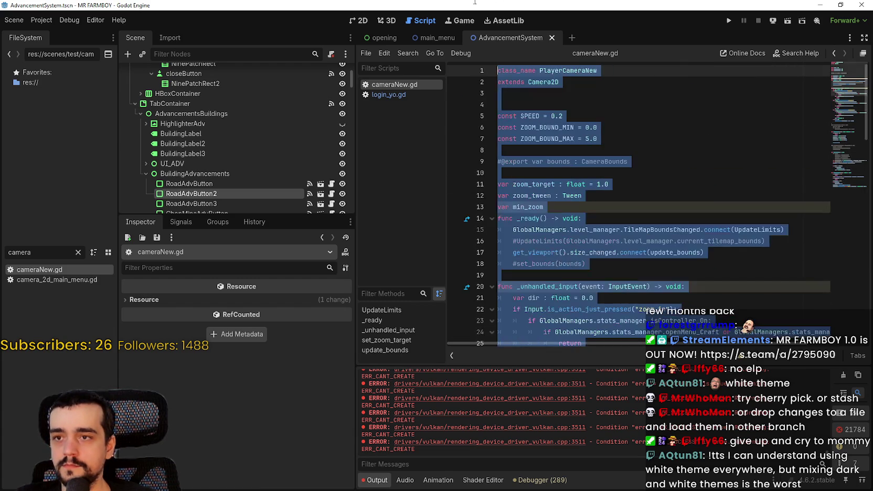
pyautogui.write('scenes/test/cameraNew.gd')
pyautogui.hotkey('ctrl', 'z')
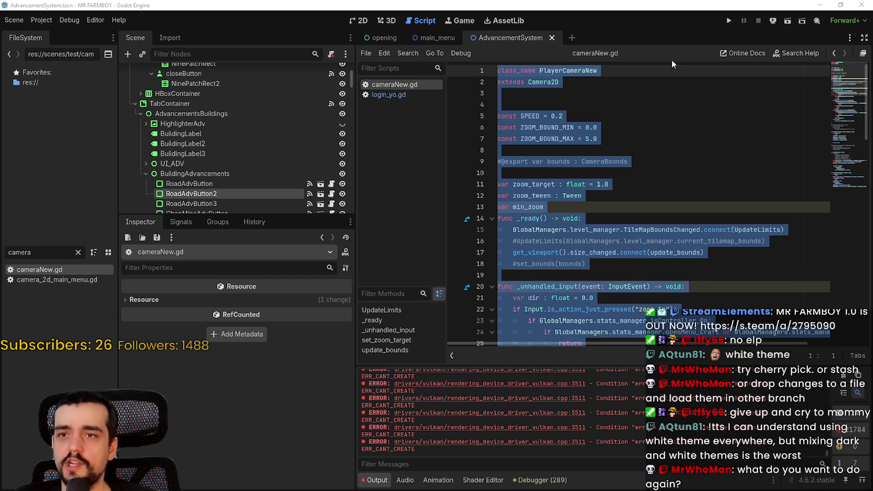
pyautogui.click(682, 93)
pyautogui.scroll(-5, 711, 184)
pyautogui.click(847, 199)
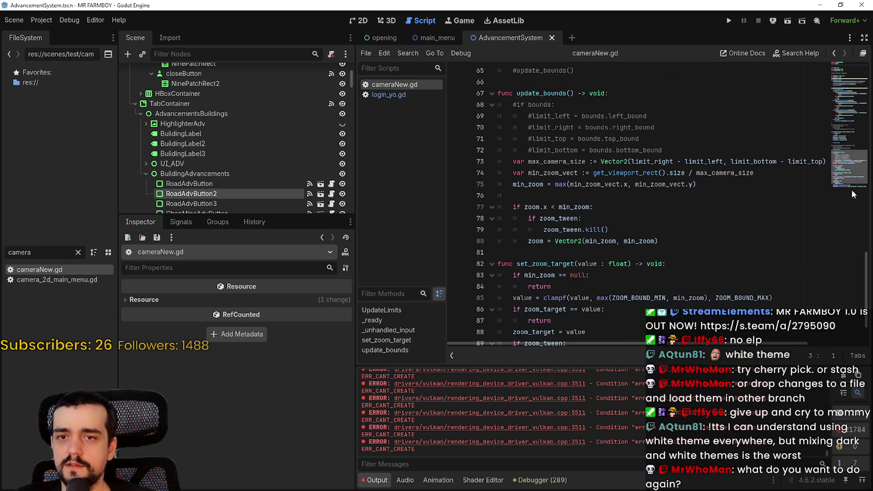
pyautogui.moveTo(847, 200); pyautogui.dragTo(853, 188)
pyautogui.scroll(3, 854, 188)
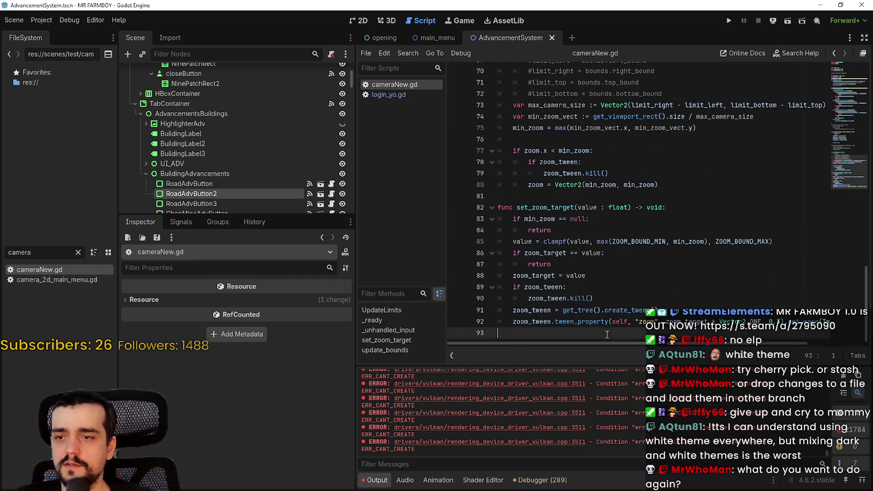
# - Replace the whole cameraNew.gd script with the pasted new zoom code
pyautogui.hotkey('ctrl', 'a')
pyautogui.hotkey('ctrl', 'v')
pyautogui.scroll(3, 561, 268)
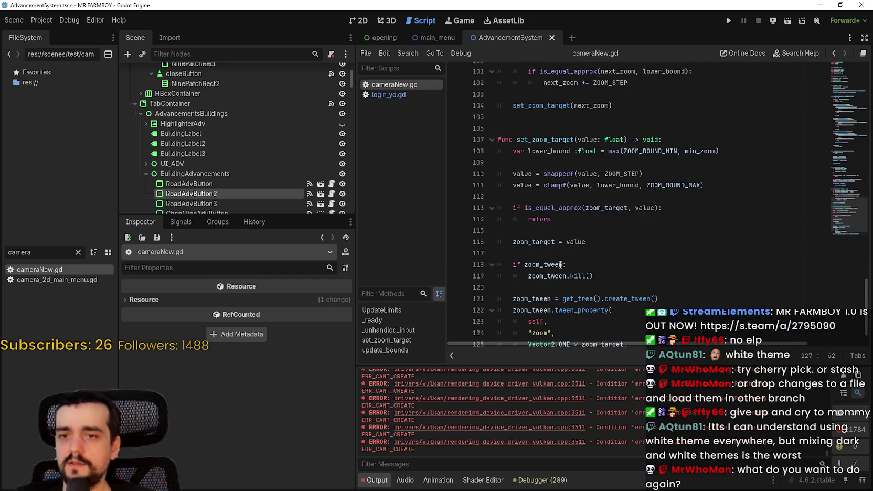
pyautogui.scroll(2, 562, 254)
pyautogui.scroll(-3, 571, 262)
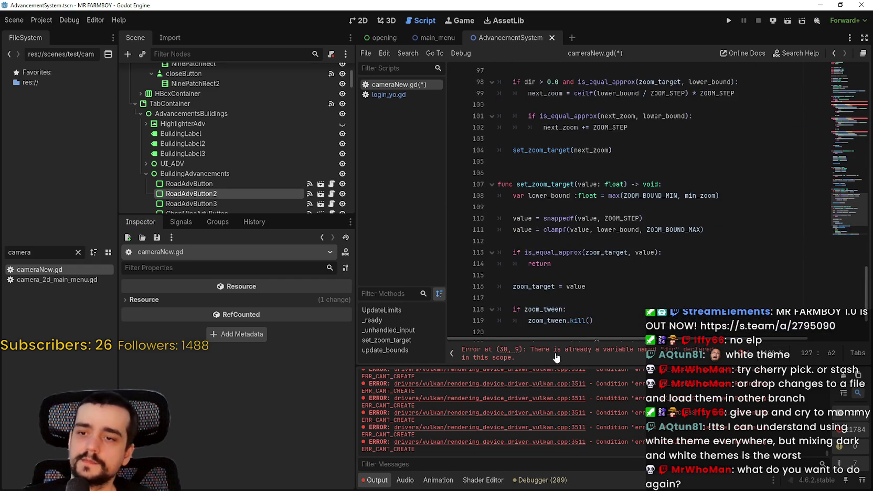
pyautogui.click(559, 208)
pyautogui.scroll(6, 558, 210)
pyautogui.scroll(-4, 557, 212)
pyautogui.scroll(4, 556, 213)
pyautogui.scroll(-4, 556, 213)
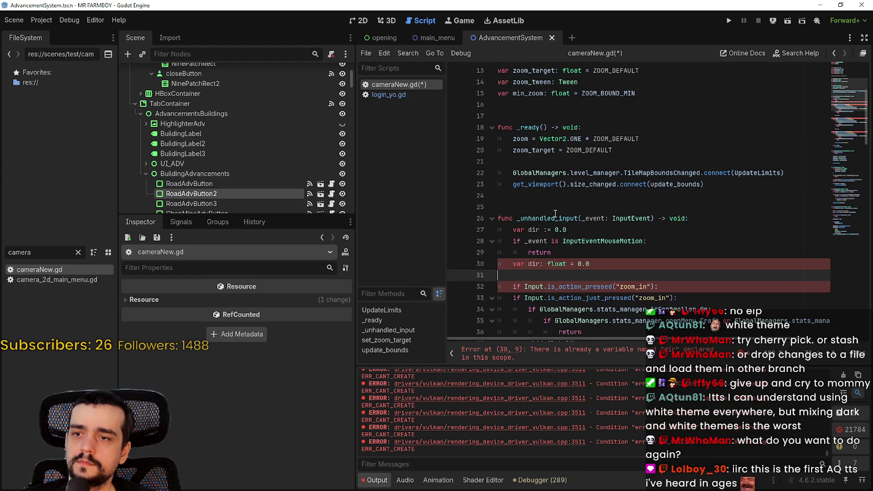
pyautogui.moveTo(555, 213)
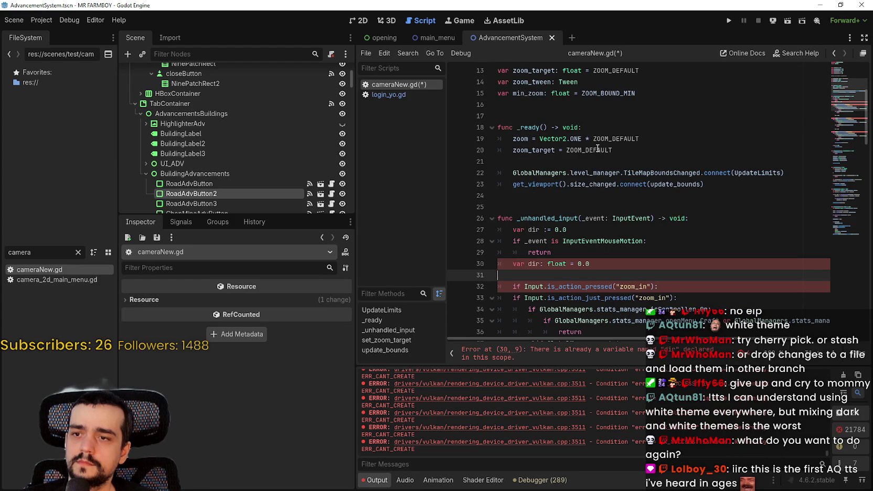
pyautogui.scroll(-3, 596, 149)
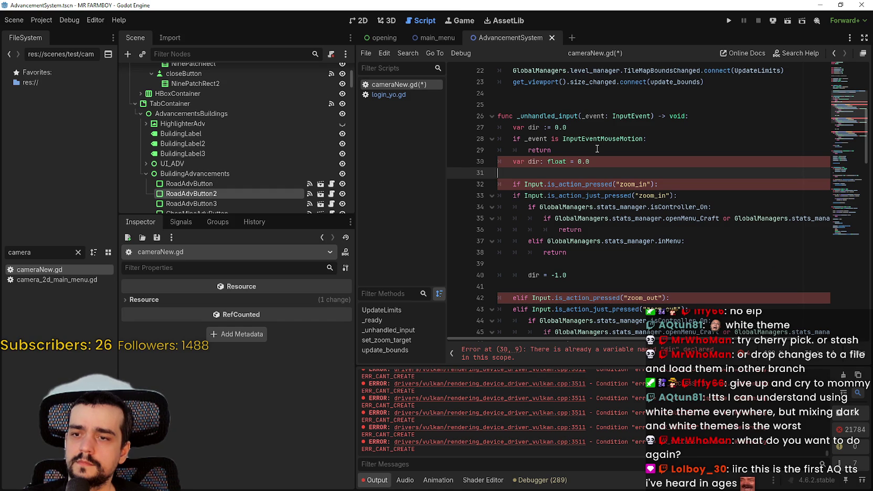
pyautogui.scroll(-4, 597, 149)
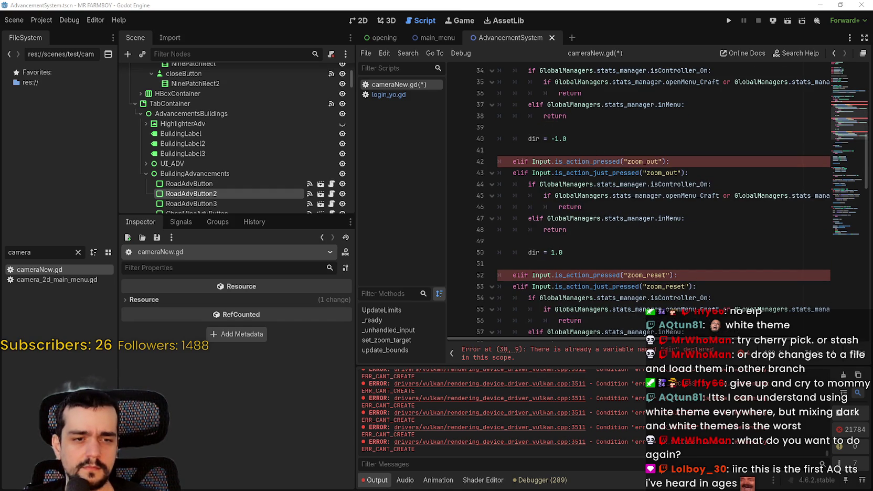
pyautogui.scroll(5, 576, 256)
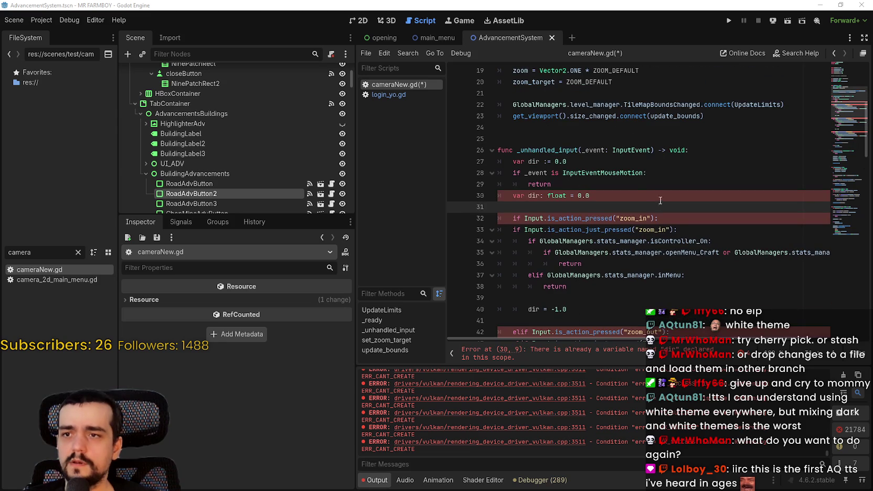
# - Delete the old dir declaration and the duplicate zoom_in, zoom_out and zoom_reset condition lines
pyautogui.click(457, 197)
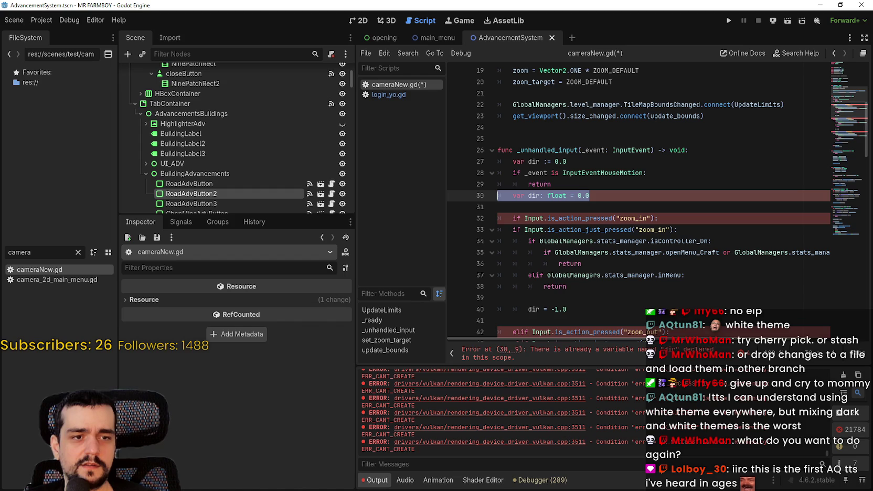
pyautogui.click(458, 198)
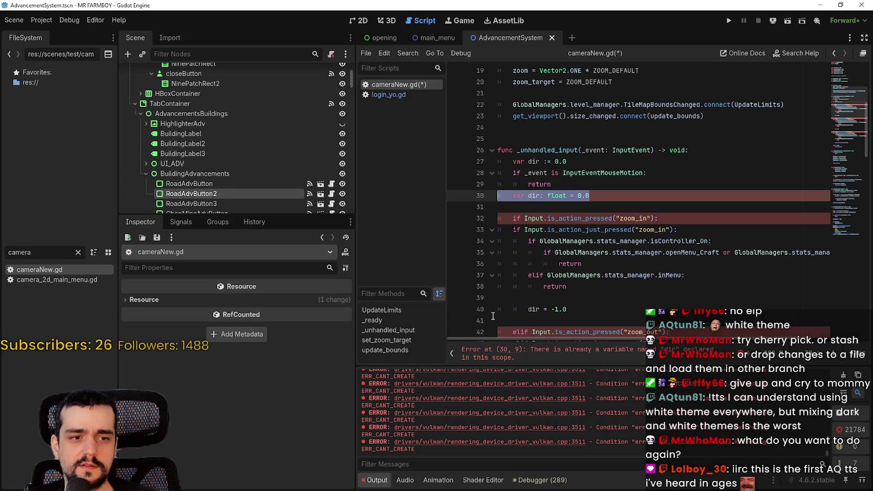
pyautogui.moveTo(607, 164); pyautogui.dragTo(500, 164)
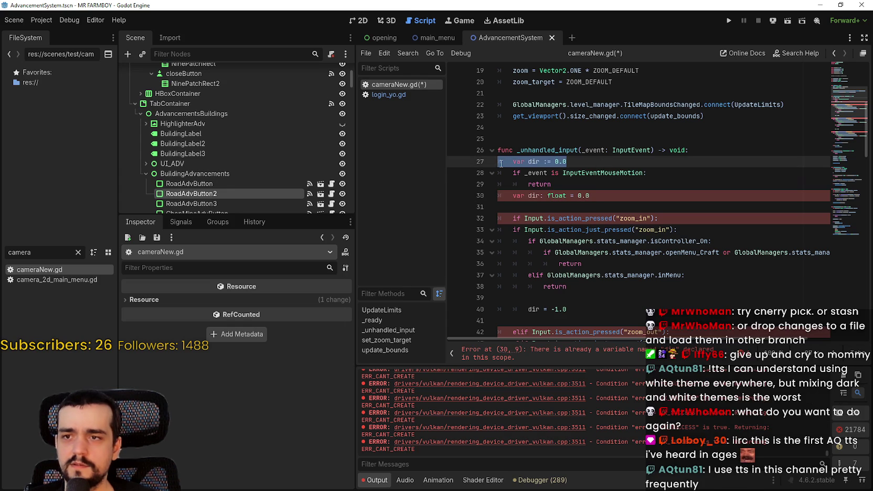
pyautogui.press('BackSpace')
pyautogui.press('BackSpace')
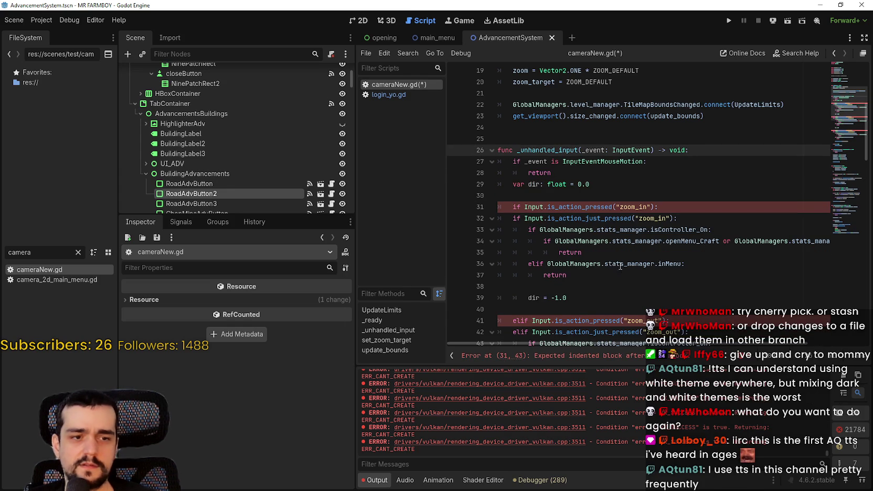
pyautogui.moveTo(658, 207); pyautogui.dragTo(498, 195)
pyautogui.press('BackSpace')
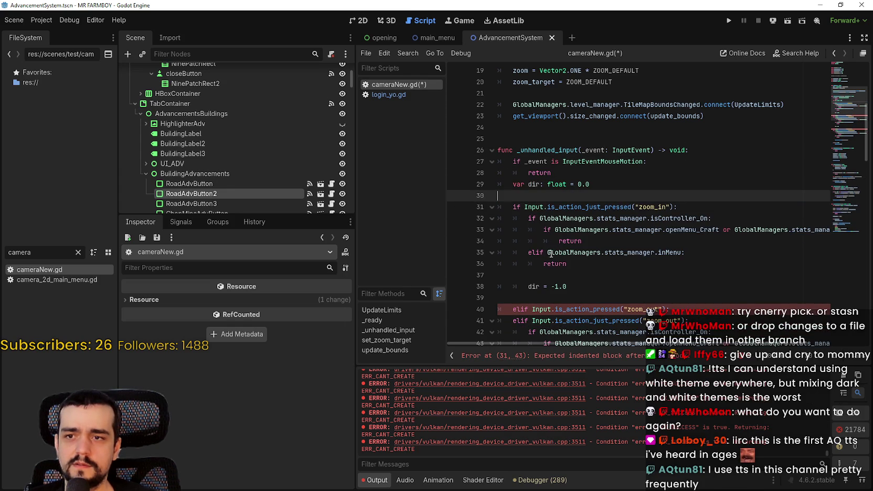
pyautogui.moveTo(672, 309); pyautogui.dragTo(498, 310)
pyautogui.press('BackSpace')
pyautogui.press('BackSpace')
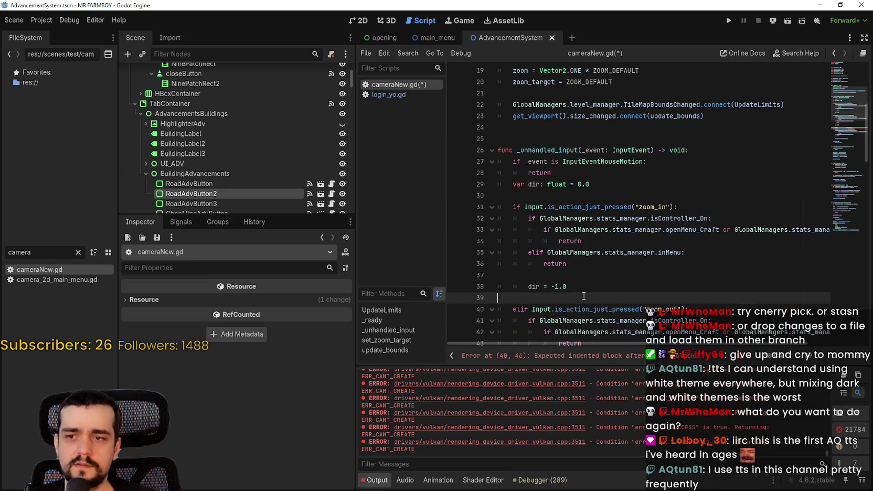
pyautogui.scroll(-5, 594, 279)
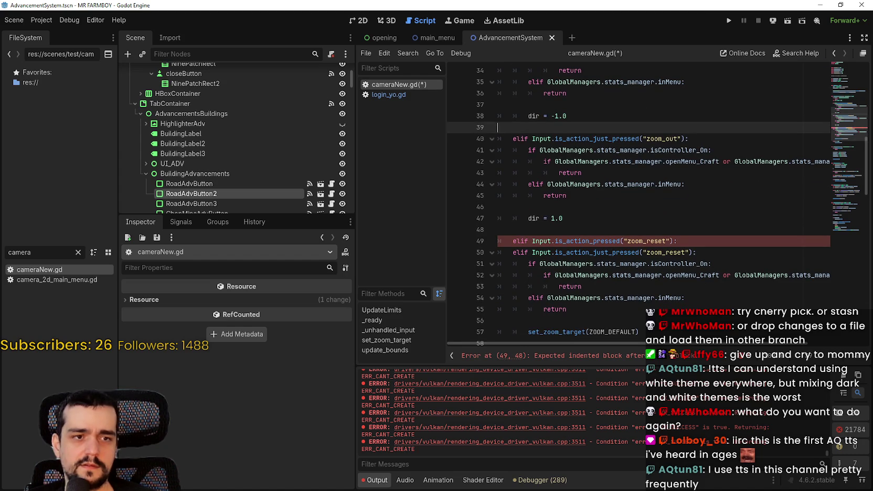
pyautogui.click(701, 242)
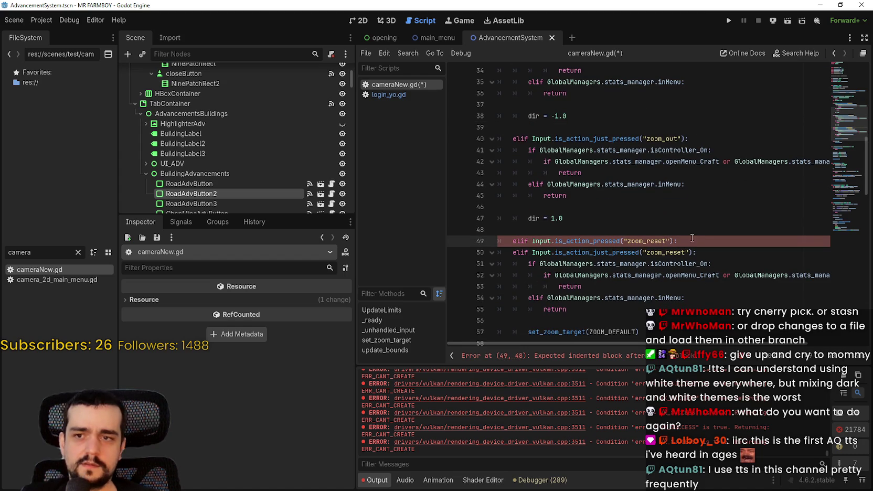
pyautogui.hotkey('shift', 'Home')
pyautogui.hotkey('shift', 'Home')
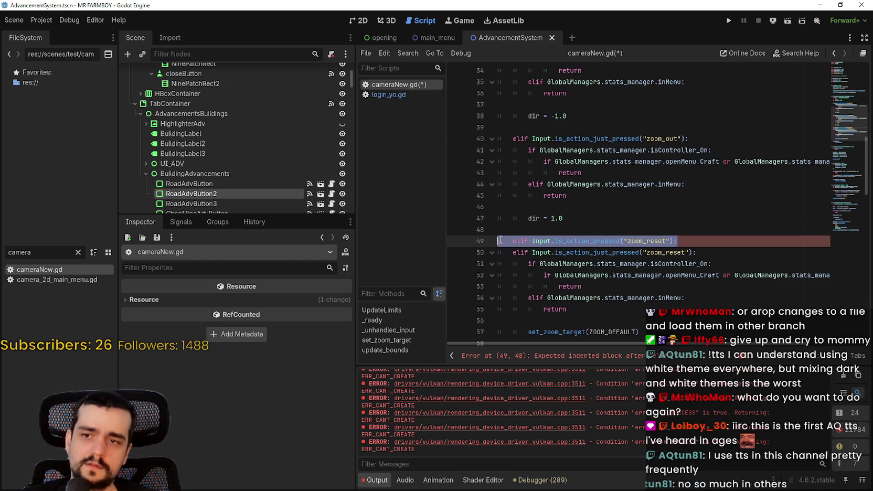
pyautogui.press('BackSpace')
pyautogui.press('BackSpace')
pyautogui.scroll(-20, 566, 260)
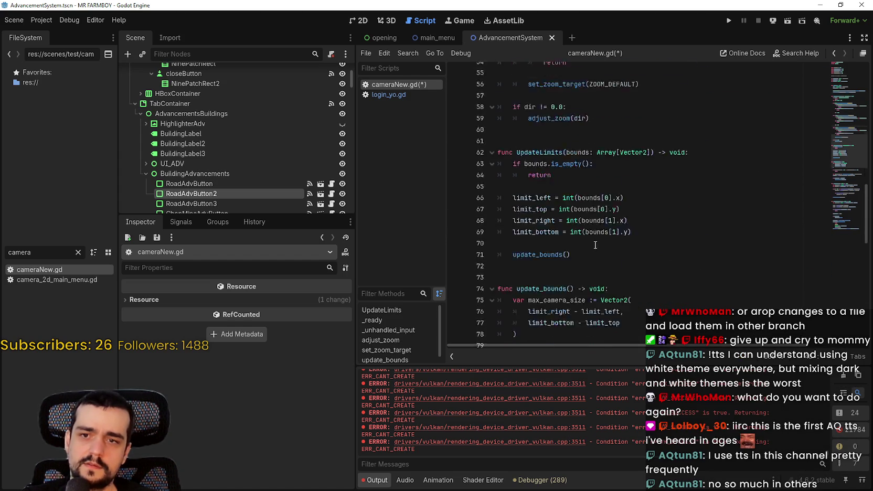
pyautogui.scroll(20, 834, 240)
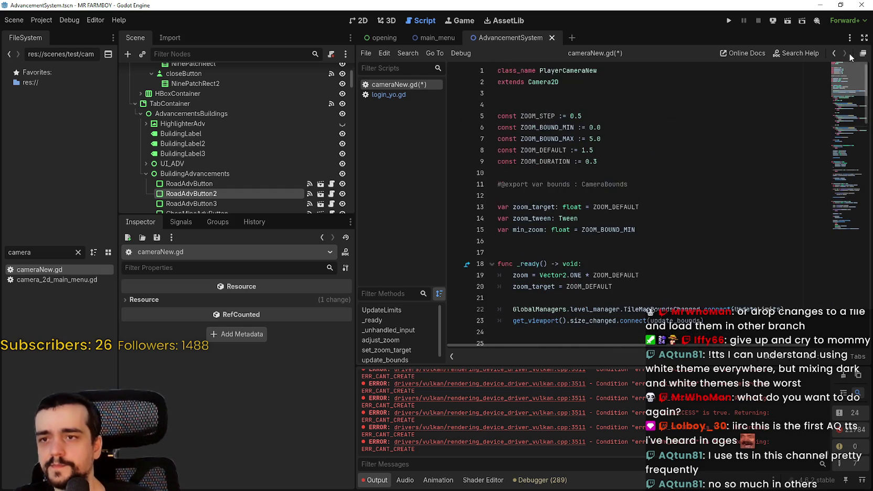
# - Change ZOOM_DEFAULT from 1.5 to 1.0 and save cameraNew.gd
pyautogui.click(589, 151)
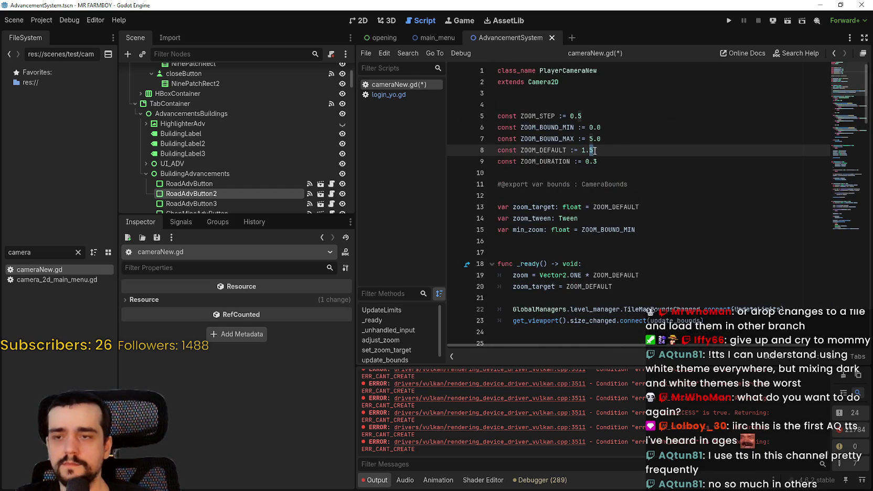
pyautogui.press('BackSpace')
pyautogui.write('9')
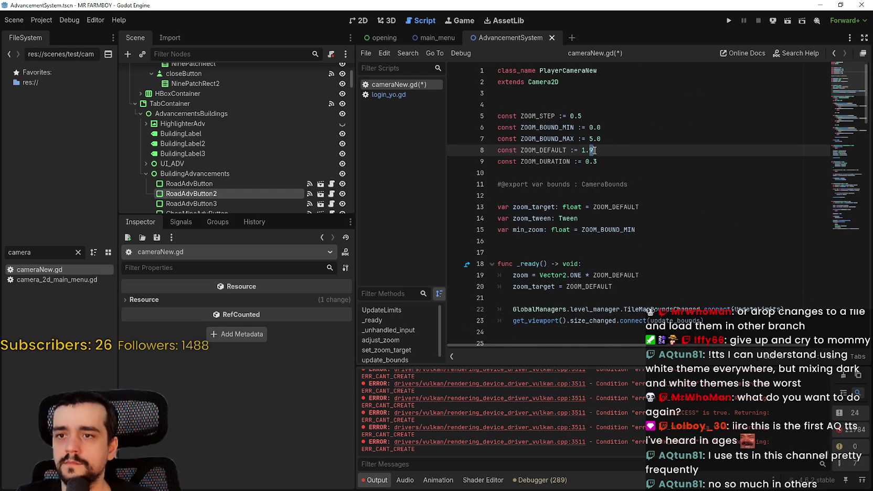
pyautogui.hotkey('ctrl', 's')
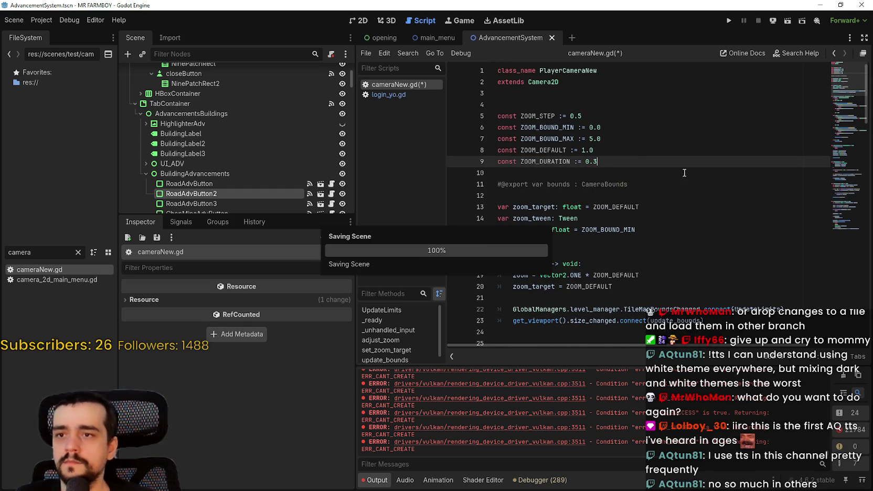
pyautogui.scroll(-4, 851, 139)
pyautogui.click(845, 250)
pyautogui.moveTo(846, 252)
pyautogui.mouseDown()
pyautogui.moveTo(852, 120)
pyautogui.moveTo(842, 62)
pyautogui.mouseUp()
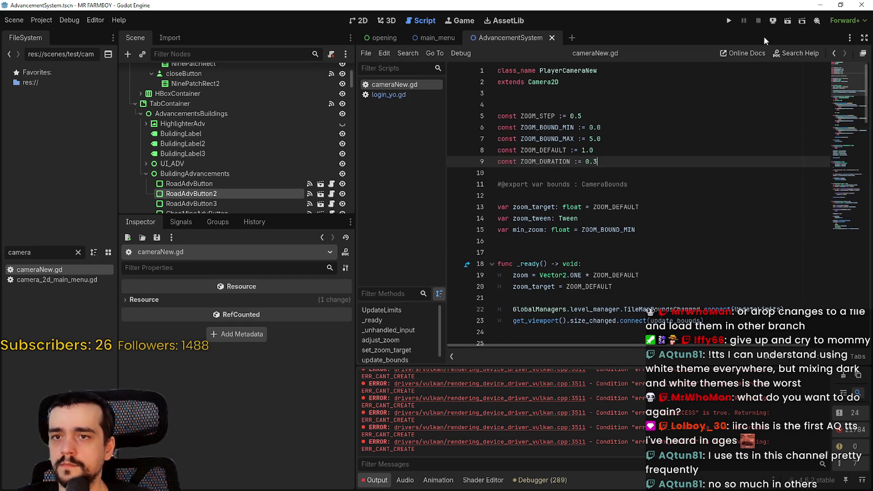
# - Launch MR FARMBOY from Godot and load a saved farm through Continue
pyautogui.click(729, 20)
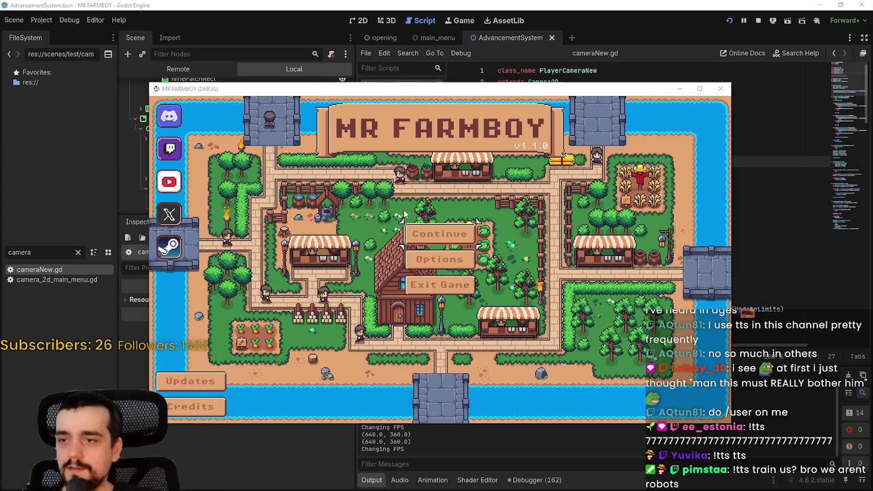
pyautogui.click(439, 234)
pyautogui.click(370, 229)
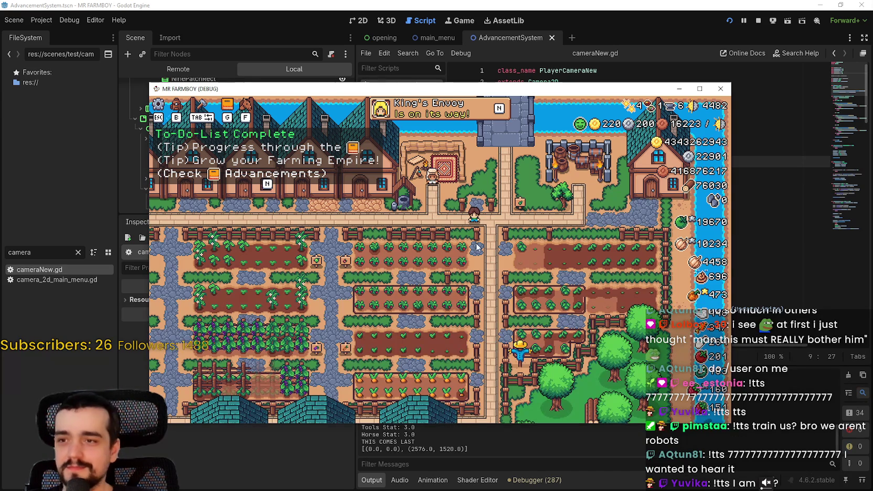
# - Zoom the in-game camera in and out with the mouse wheel
pyautogui.scroll(3, 504, 251)
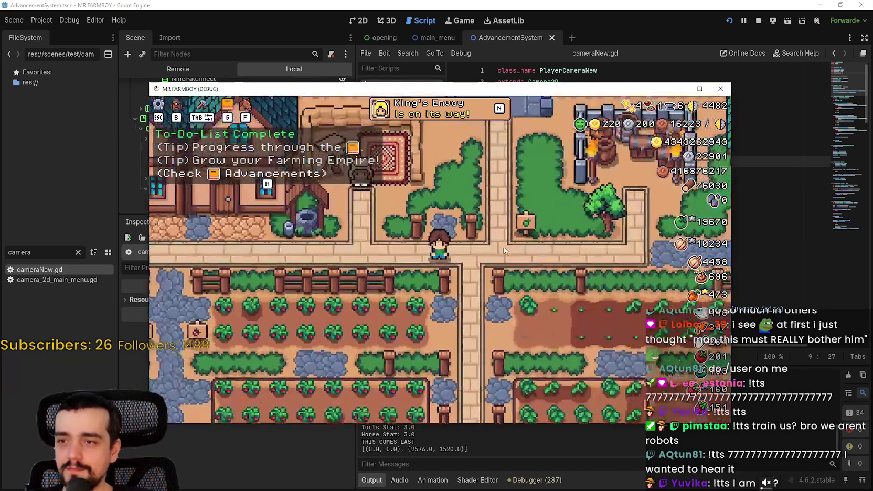
pyautogui.scroll(-2, 504, 251)
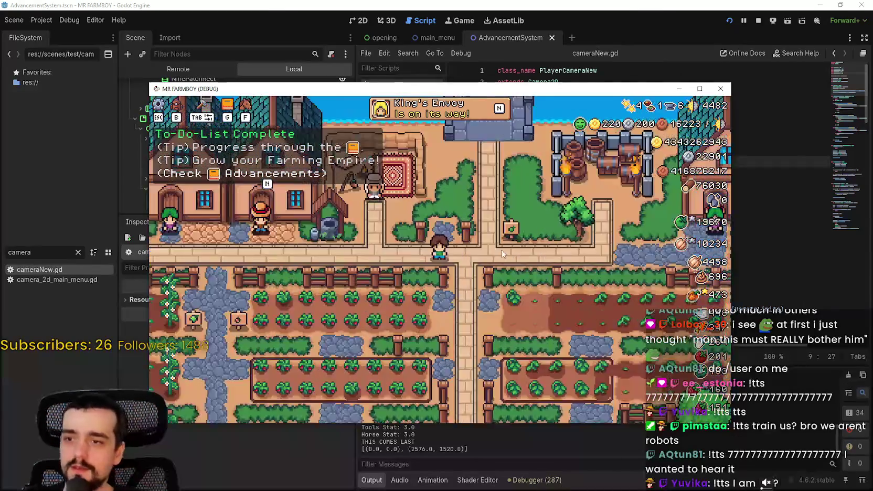
pyautogui.scroll(4, 501, 257)
pyautogui.scroll(-4, 494, 257)
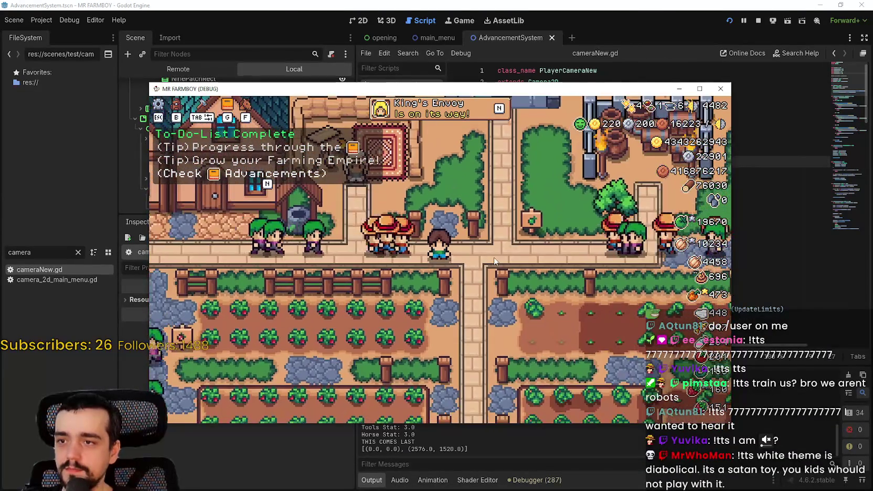
pyautogui.scroll(-4, 494, 260)
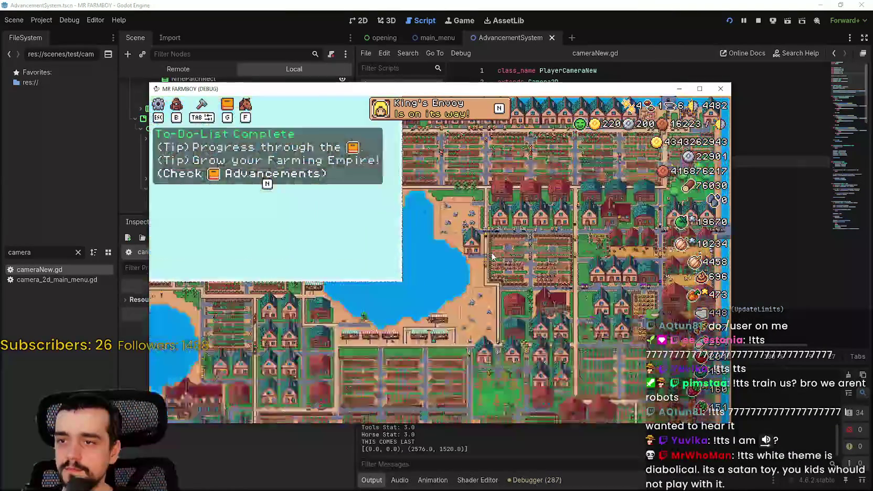
pyautogui.scroll(2, 501, 252)
pyautogui.scroll(3, 500, 252)
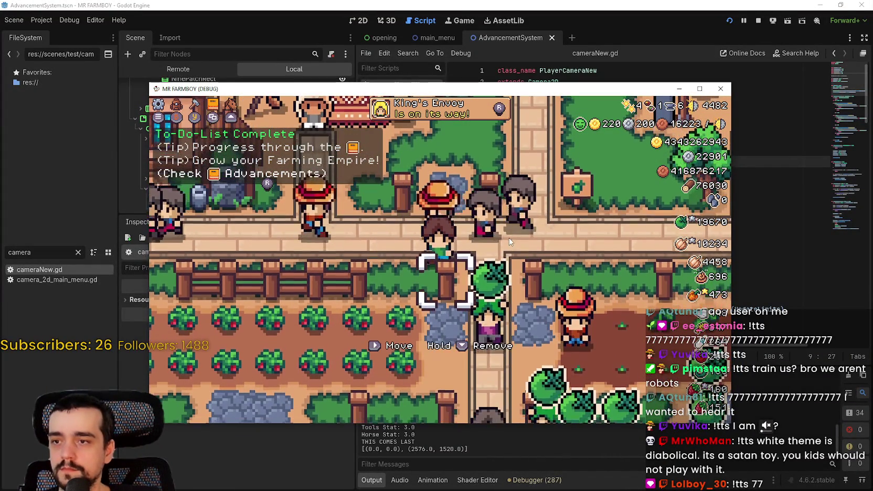
# - Open the Advancements and inventory panels, close them, and retest zooming in and out
pyautogui.press('h')
pyautogui.press('i')
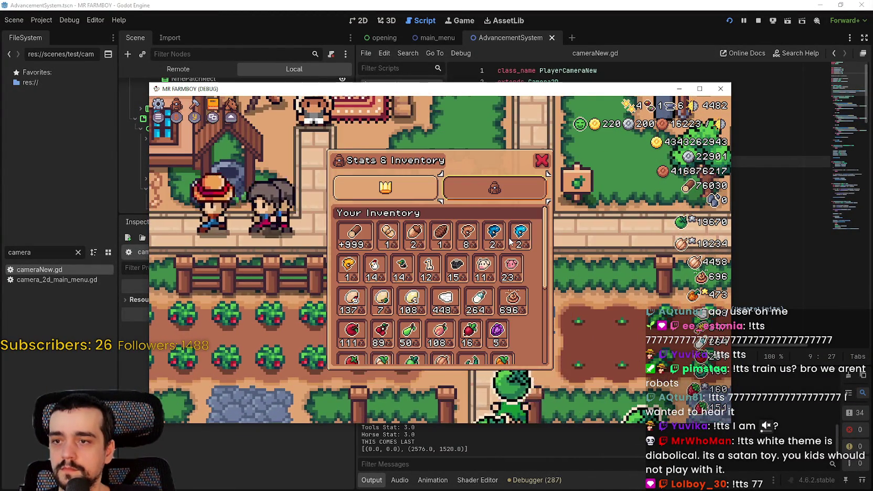
pyautogui.press('Escape')
pyautogui.scroll(-3, 509, 241)
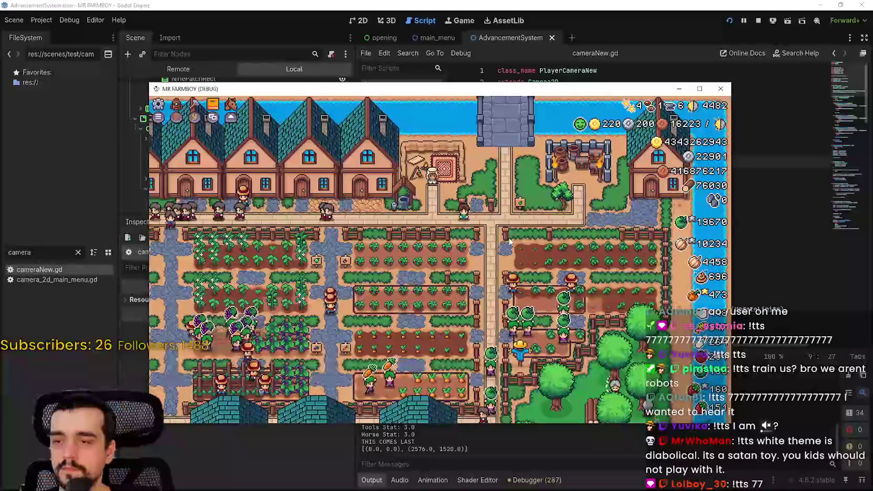
pyautogui.scroll(2, 509, 241)
pyautogui.scroll(-2, 508, 241)
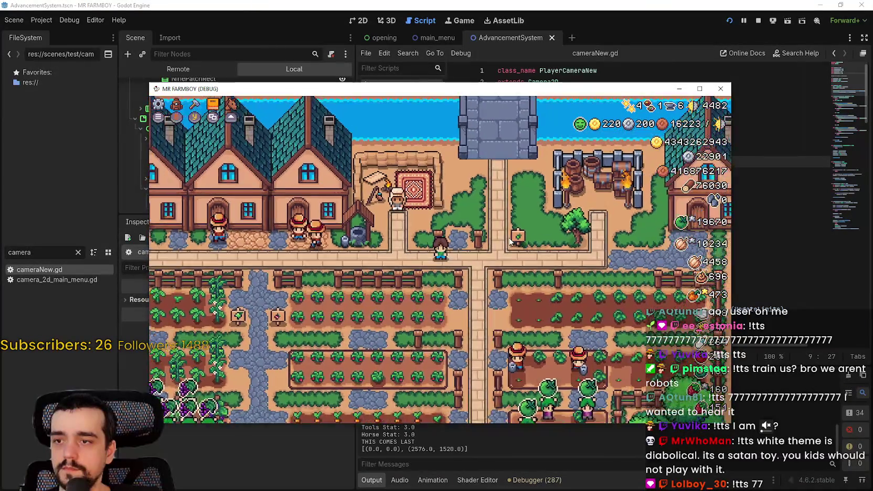
pyautogui.scroll(2, 508, 241)
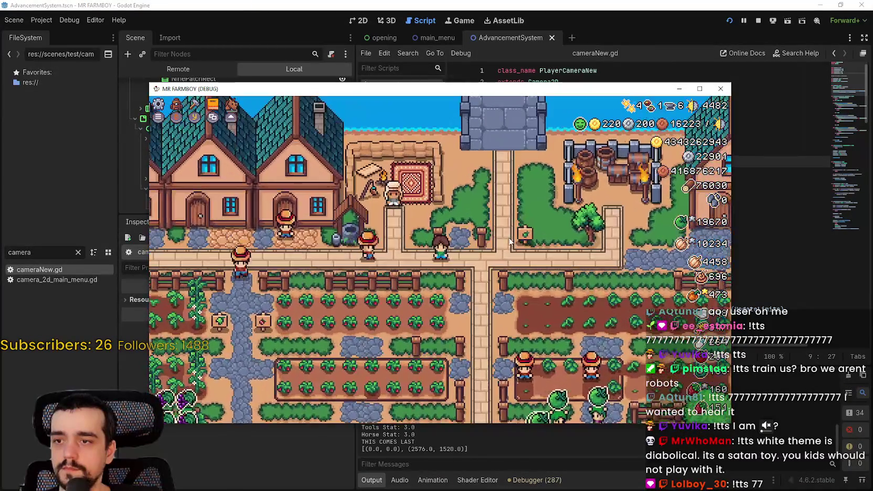
pyautogui.scroll(-2, 509, 241)
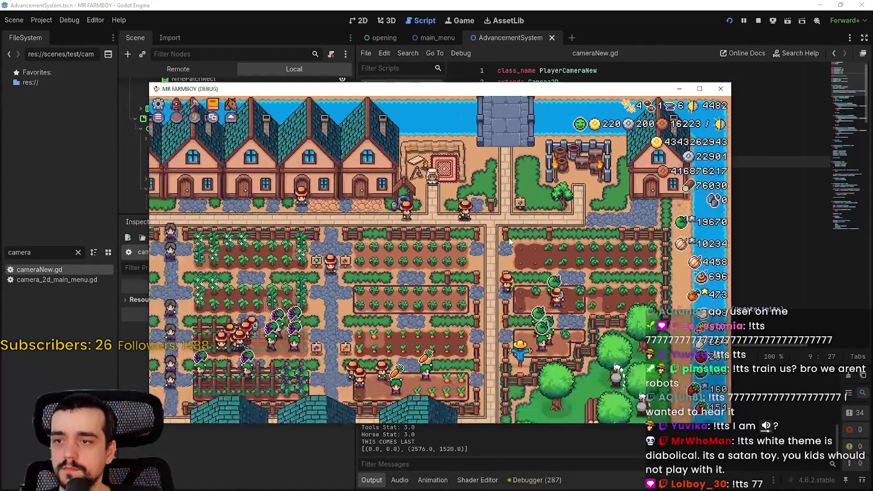
pyautogui.scroll(2, 509, 241)
pyautogui.scroll(3, 509, 242)
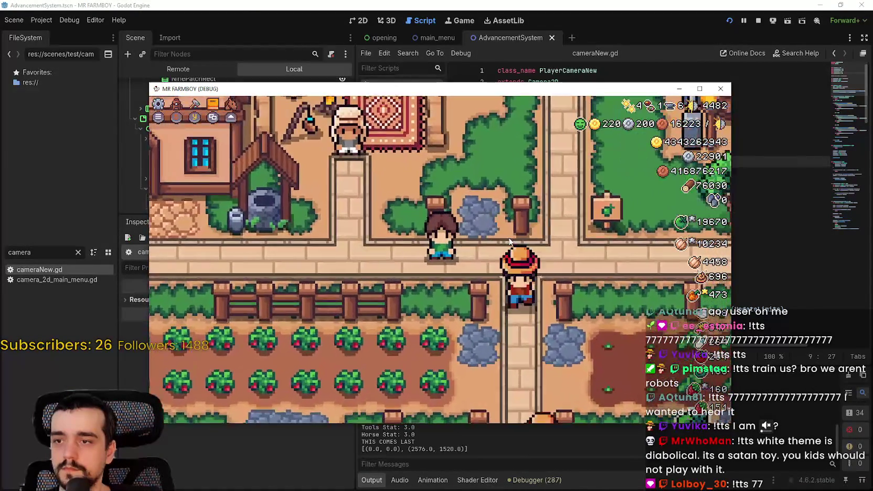
pyautogui.scroll(-1, 509, 241)
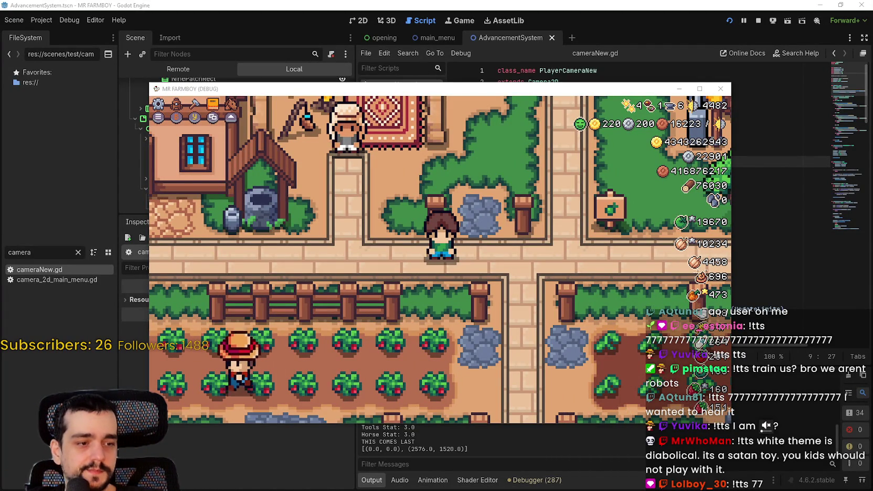
pyautogui.hotkey('alt', 'Tab')
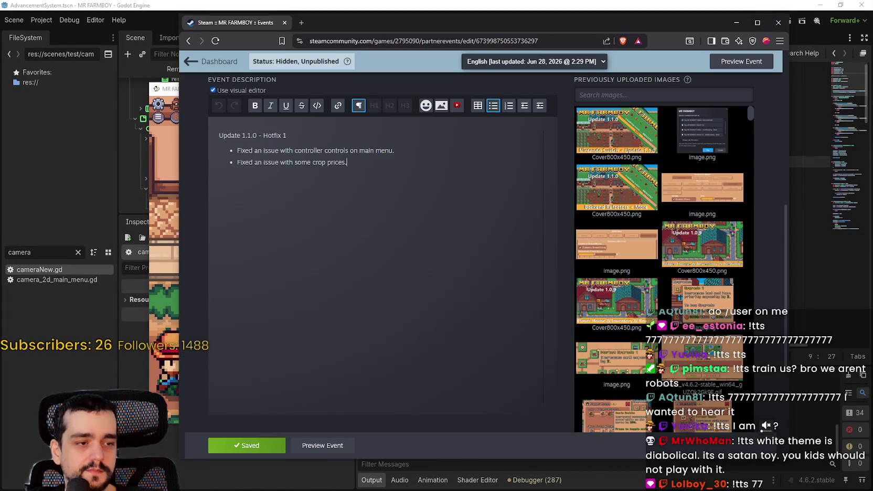
# - Add the bullet 'Fixed an issue with Mouse/Controller Zooming.' to Hotfix 1 and save the event
pyautogui.press('Return')
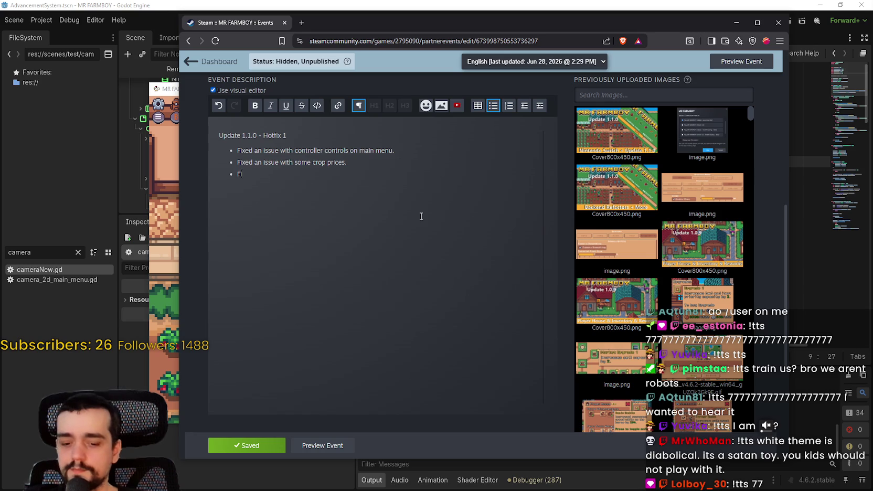
pyautogui.press('BackSpace')
pyautogui.write('xed an issu')
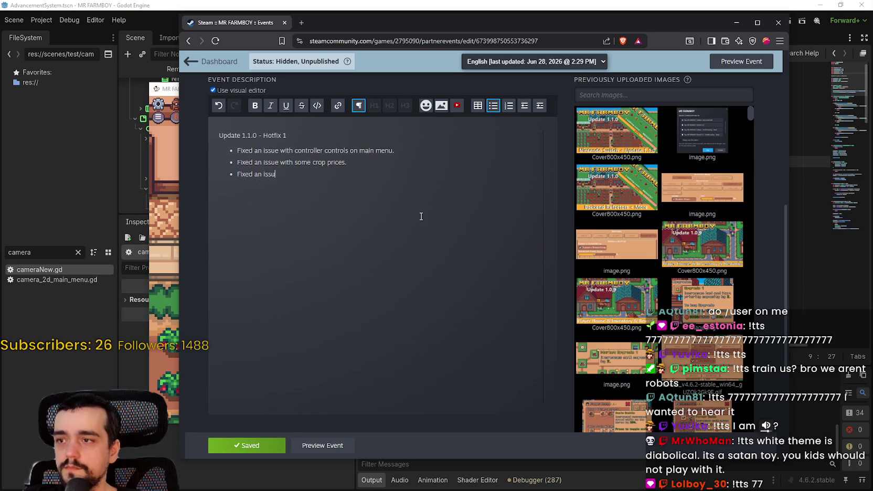
pyautogui.write('e with zooming')
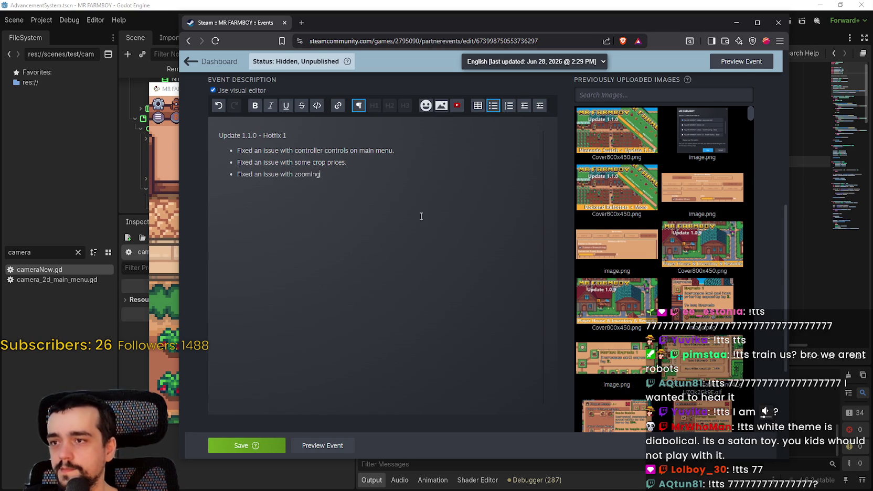
pyautogui.press('BackSpace')
pyautogui.press('BackSpace')
pyautogui.press('BackSpace')
pyautogui.press('BackSpace')
pyautogui.press('BackSpace')
pyautogui.press('BackSpace')
pyautogui.press('BackSpace')
pyautogui.write('cont')
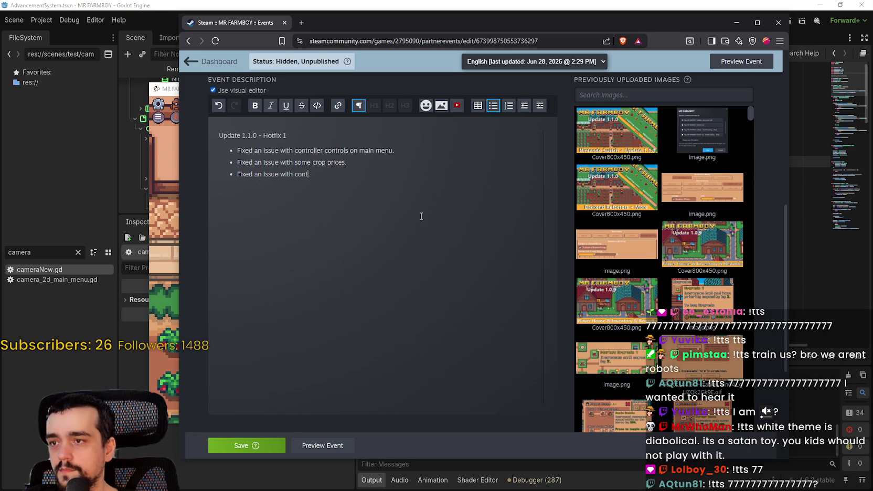
pyautogui.press('BackSpace')
pyautogui.press('BackSpace')
pyautogui.write('Mouse/C')
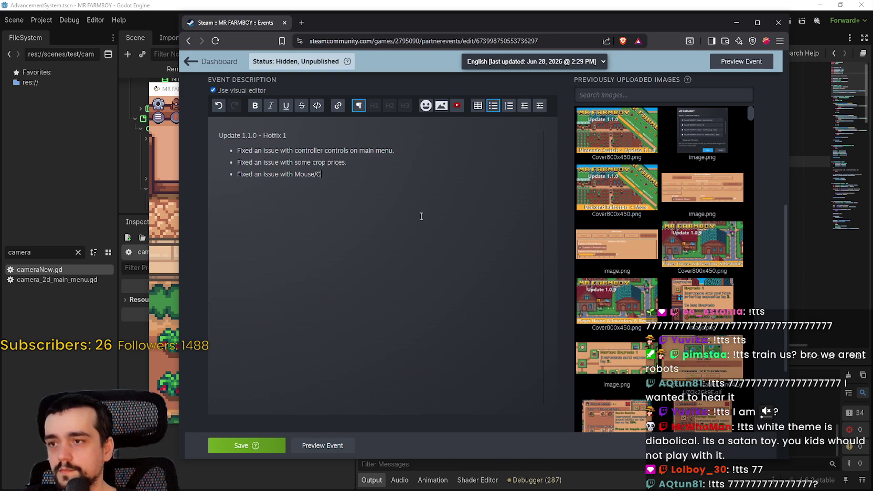
pyautogui.write('ontroller Z')
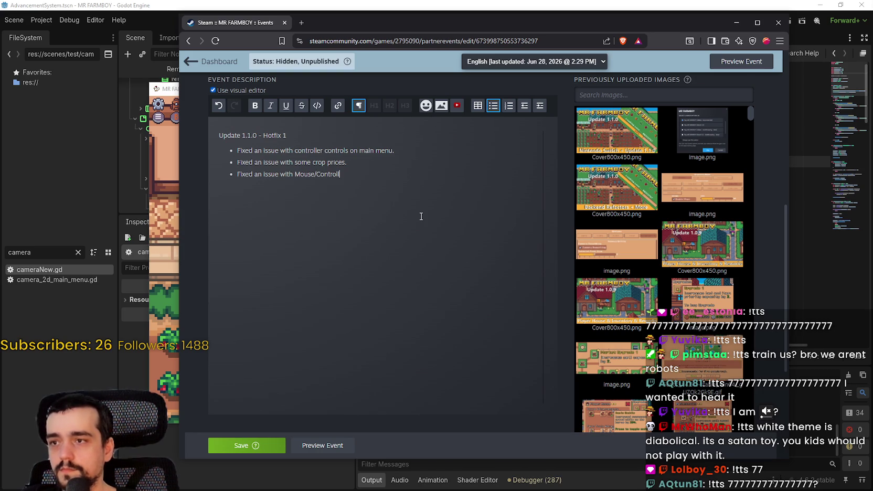
pyautogui.write('ooming')
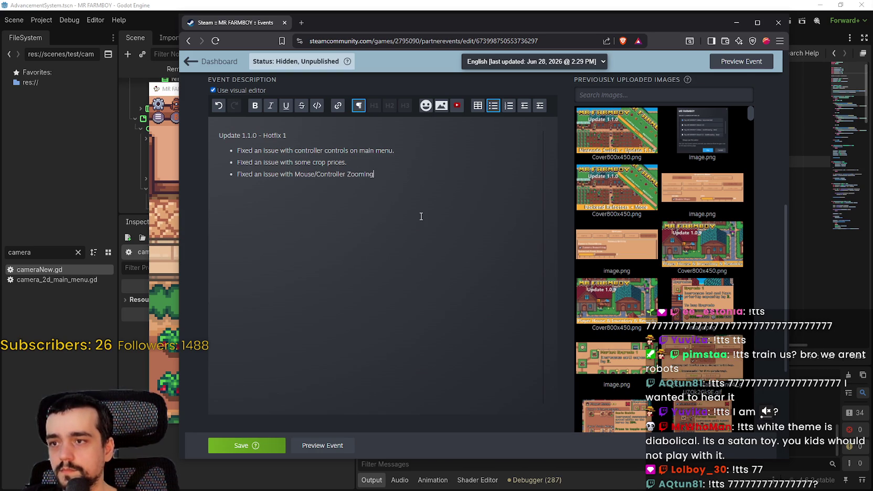
pyautogui.write('.')
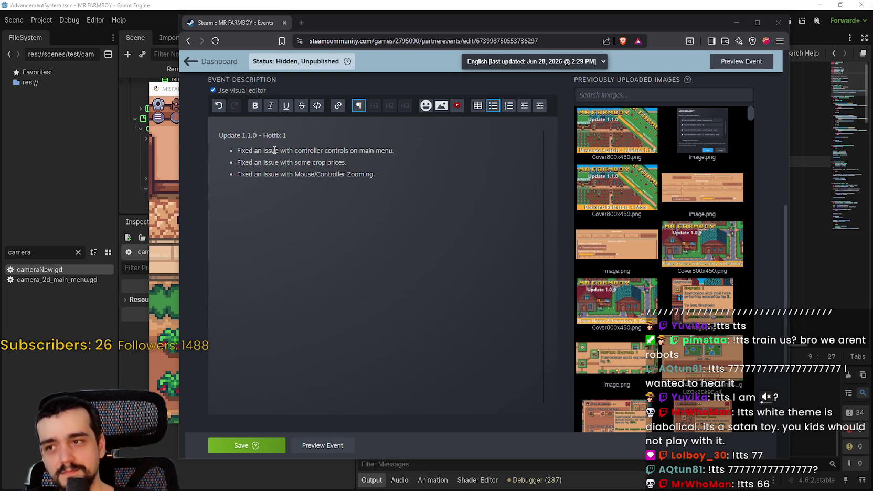
pyautogui.click(242, 446)
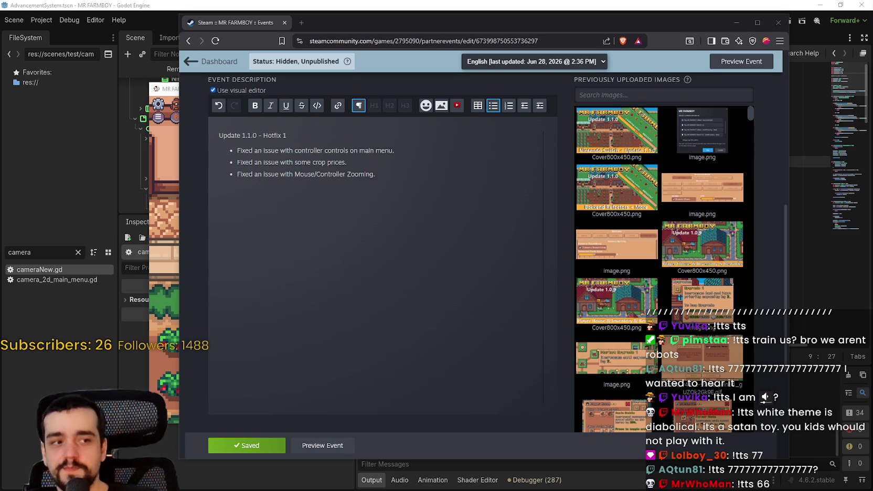
pyautogui.click(435, 270)
pyautogui.scroll(2, 436, 270)
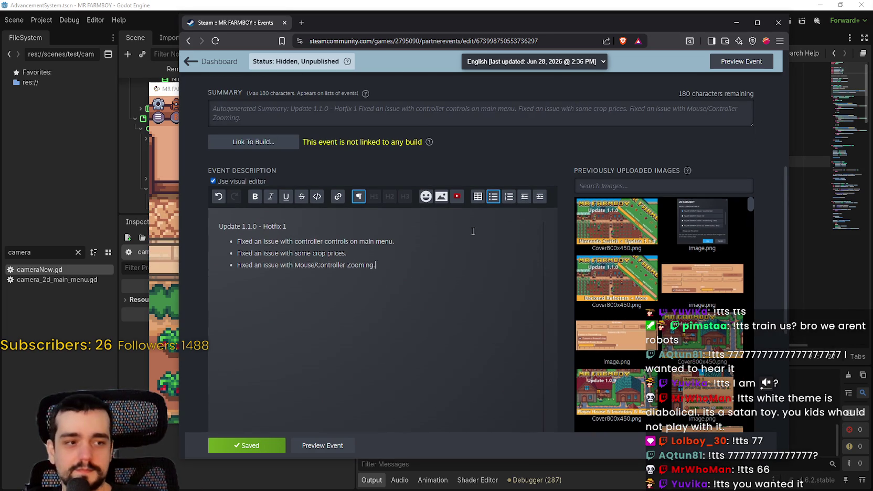
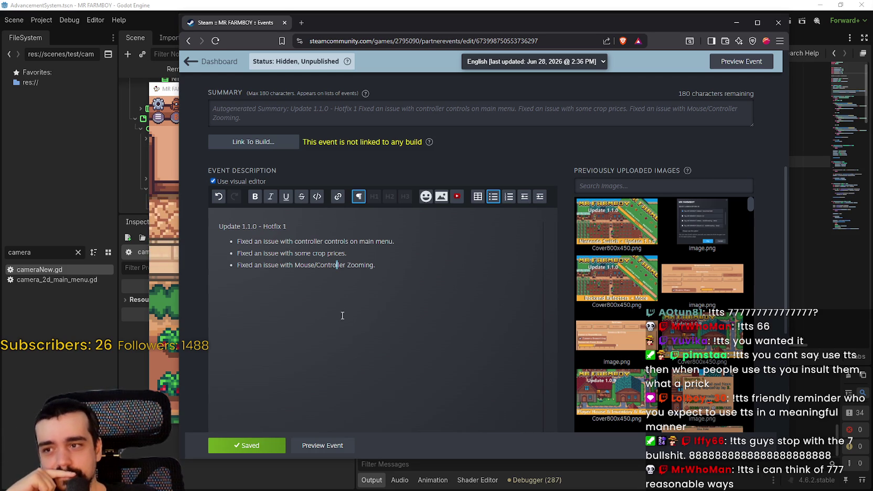
# - Paste the arrays joke into Grok and ask 'can you tell me the meaning'
pyautogui.scroll(1, 366, 311)
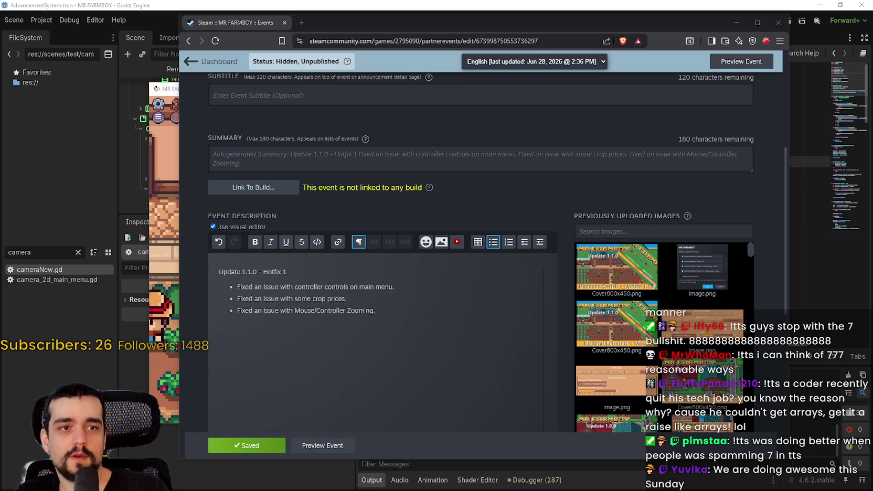
pyautogui.hotkey('alt', 'Tab')
pyautogui.click(301, 255)
pyautogui.write("a coder recently quit his tech job? you know the reason why? cause he couldn't get arrays, get it a raise like arrays! lol")
pyautogui.hotkey('shift', 'Return')
pyautogui.hotkey('shift', 'Return')
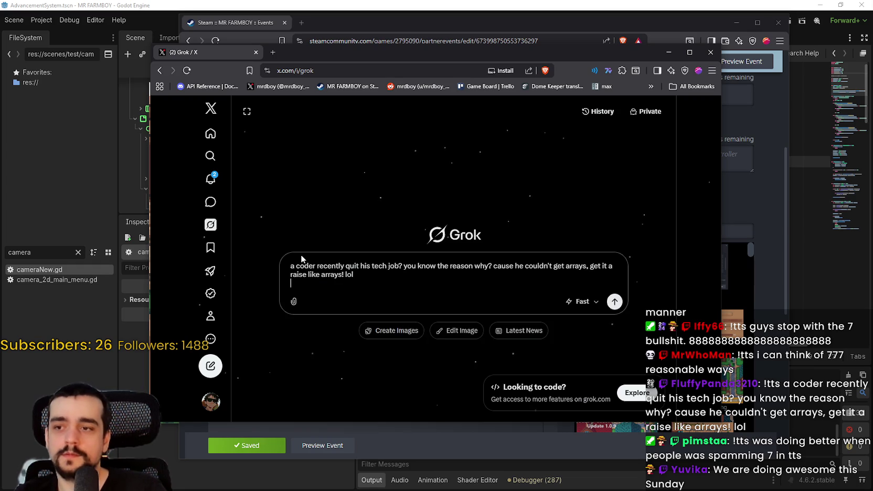
pyautogui.write('can you tell me the meanin')
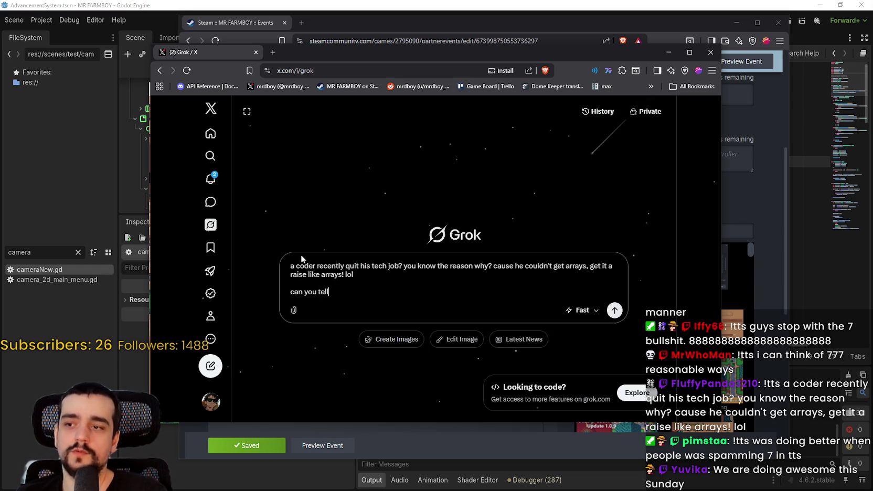
pyautogui.write('g of this joke')
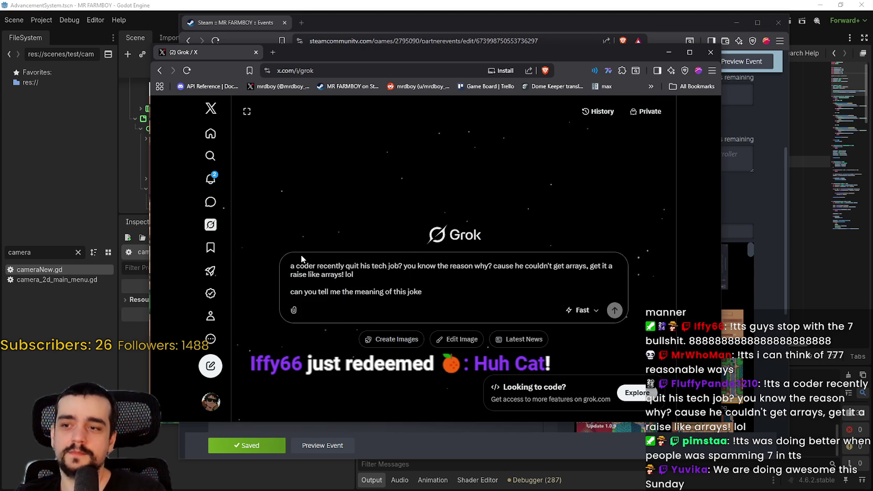
pyautogui.press('Return')
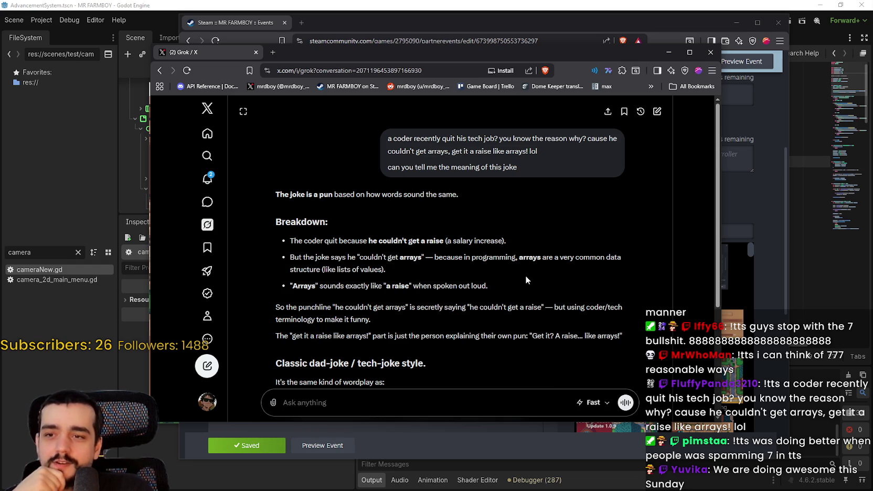
# - Read Grok's explanation of the 'arrays' / 'a raise' pun, then close the Grok window
pyautogui.scroll(-1, 398, 290)
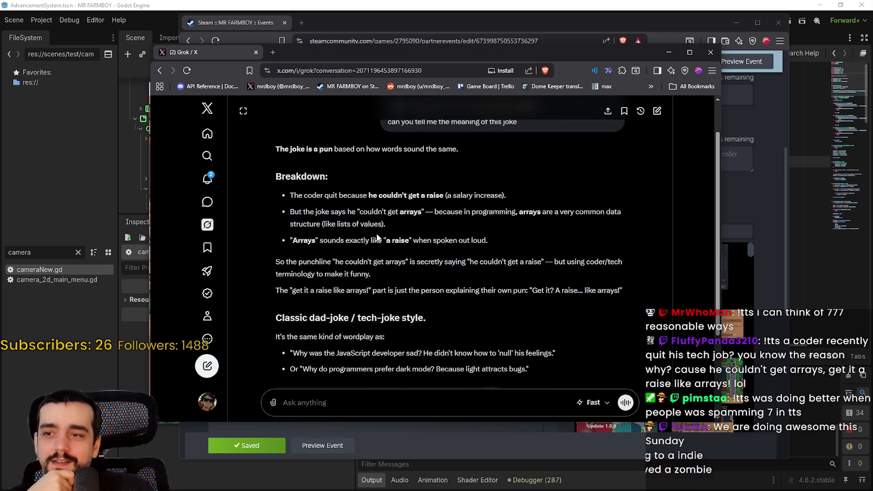
pyautogui.scroll(-1, 412, 256)
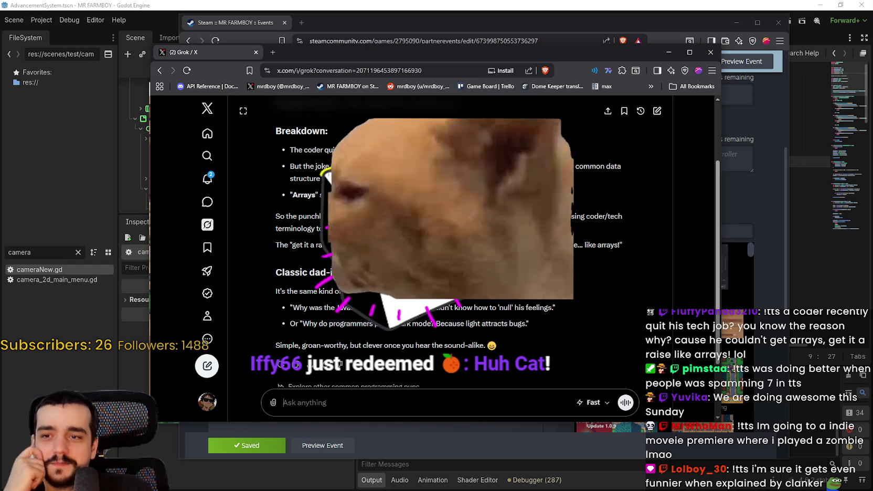
pyautogui.scroll(-1, 449, 236)
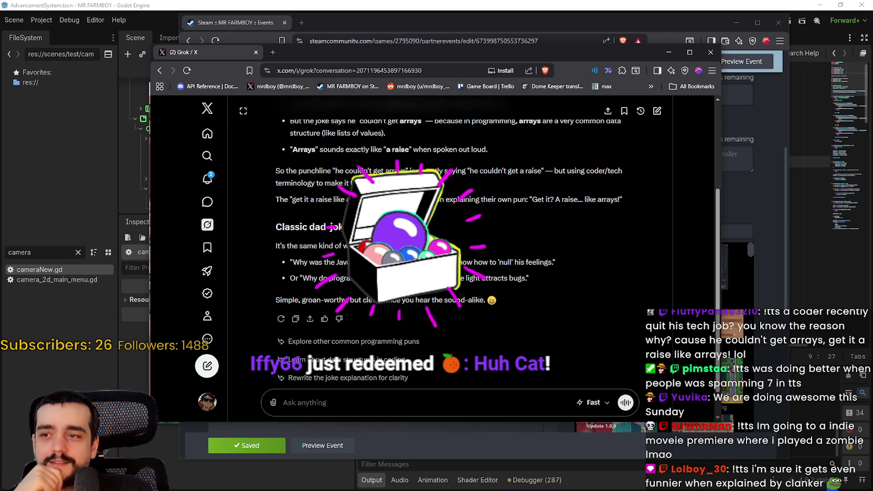
pyautogui.scroll(-1, 298, 251)
pyautogui.scroll(-1, 445, 243)
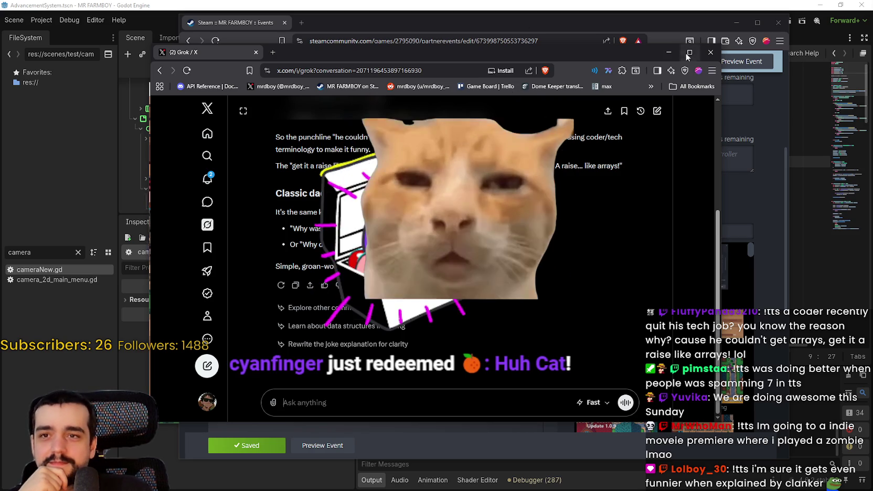
pyautogui.click(709, 53)
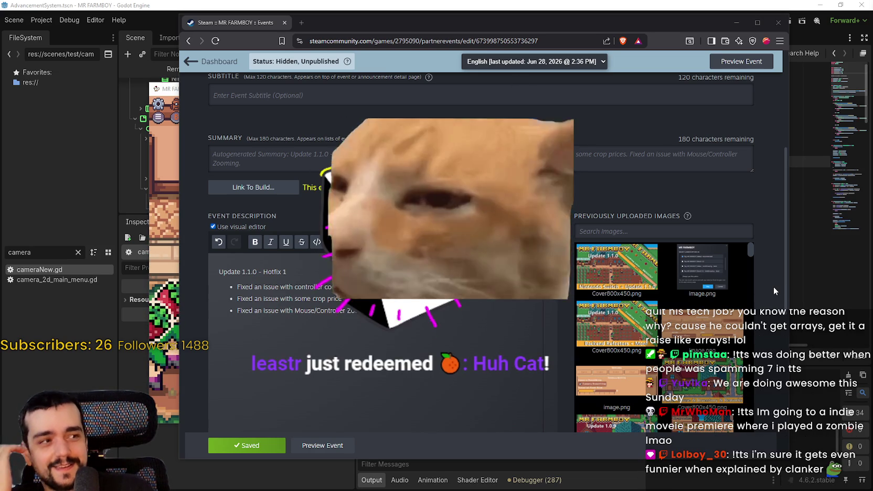
# - Look over the uploaded image thumbnails, then switch to the Tangia dashboard window
pyautogui.moveTo(733, 328)
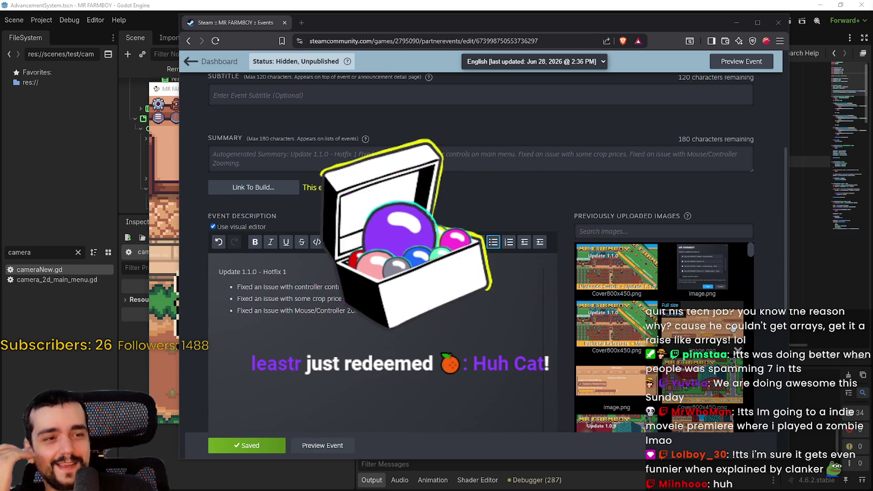
pyautogui.moveTo(721, 278)
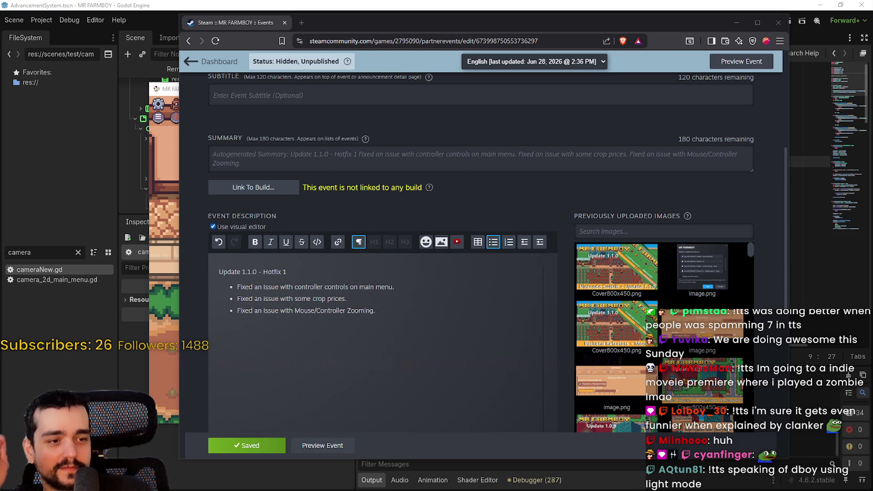
pyautogui.hotkey('alt', 'Tab')
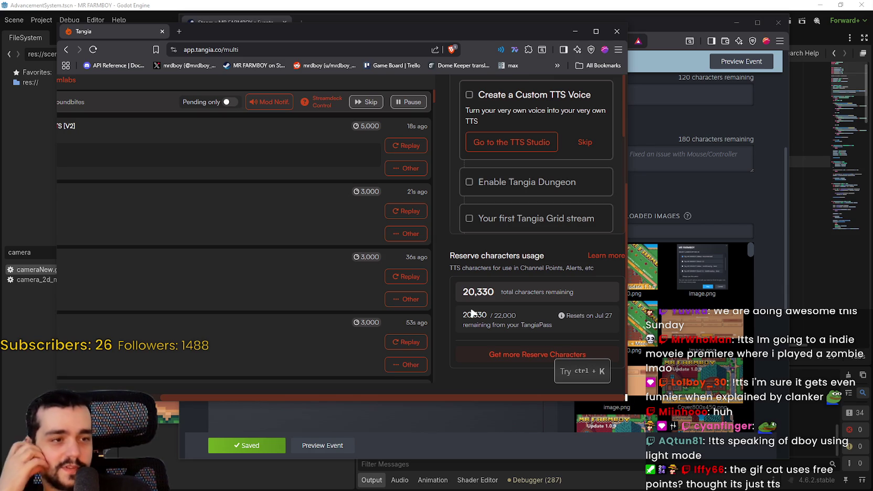
# - Check Tangia's 20,330 remaining TTS characters, nudge its window lower, and return to the Steam editor
pyautogui.click(391, 26)
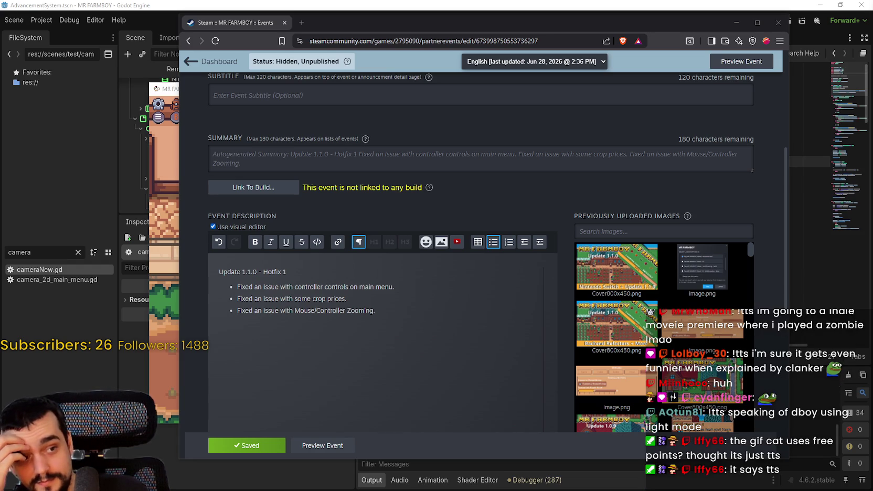
pyautogui.hotkey('alt', 'Tab')
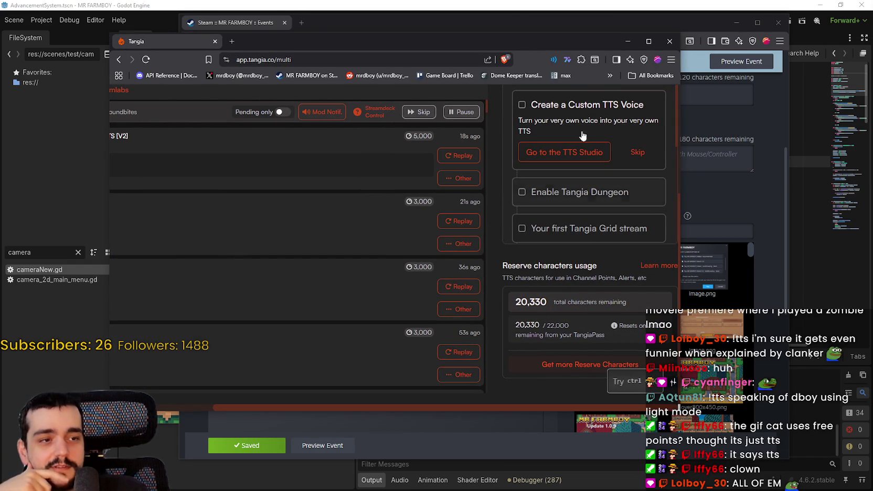
pyautogui.moveTo(367, 41); pyautogui.dragTo(367, 73)
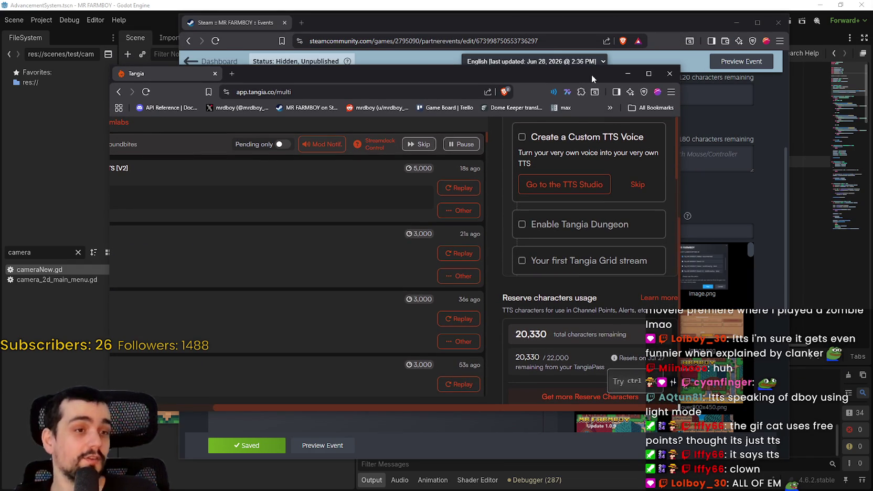
pyautogui.hotkey('alt', 'Tab')
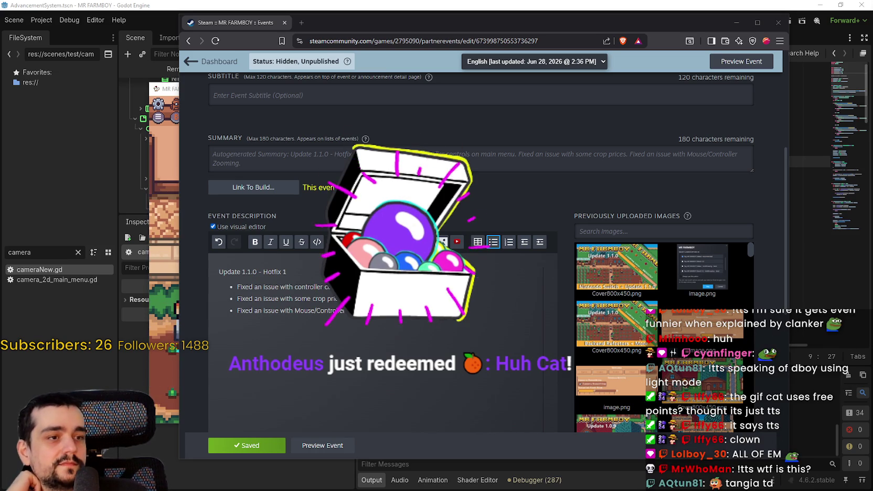
# - Drag the Twitch channel window over the Steam event editor
pyautogui.moveTo(872, 54)
pyautogui.mouseDown()
pyautogui.moveTo(624, 54)
pyautogui.moveTo(352, 35)
pyautogui.mouseUp()
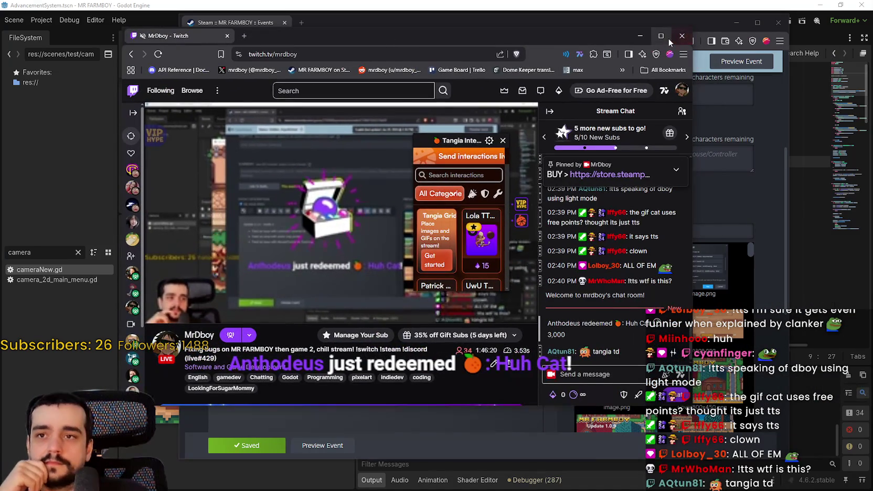
# - Maximize Twitch and scroll through the Tangia interaction cards, then jump back to the top
pyautogui.click(666, 38)
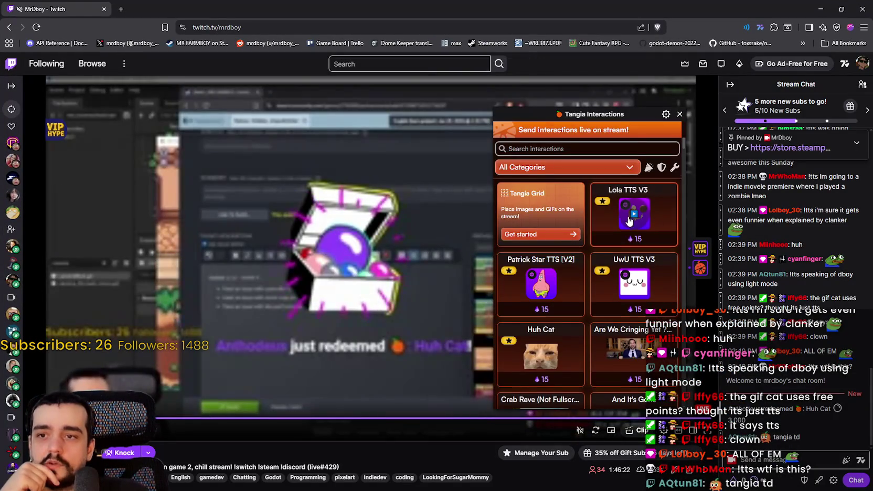
pyautogui.scroll(-1, 630, 219)
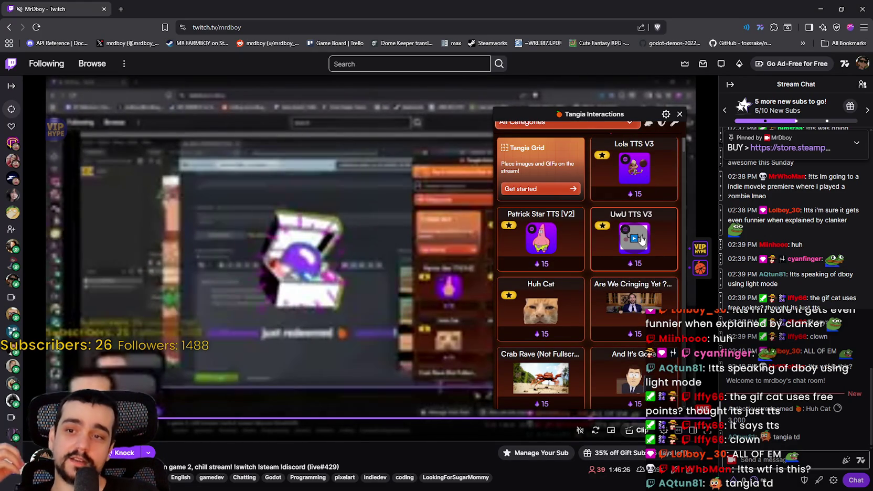
pyautogui.scroll(-2, 523, 217)
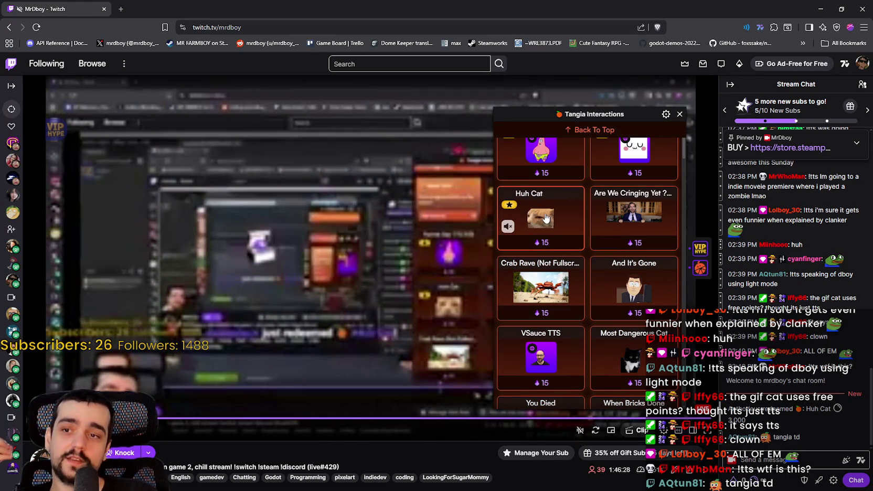
pyautogui.scroll(-10, 545, 217)
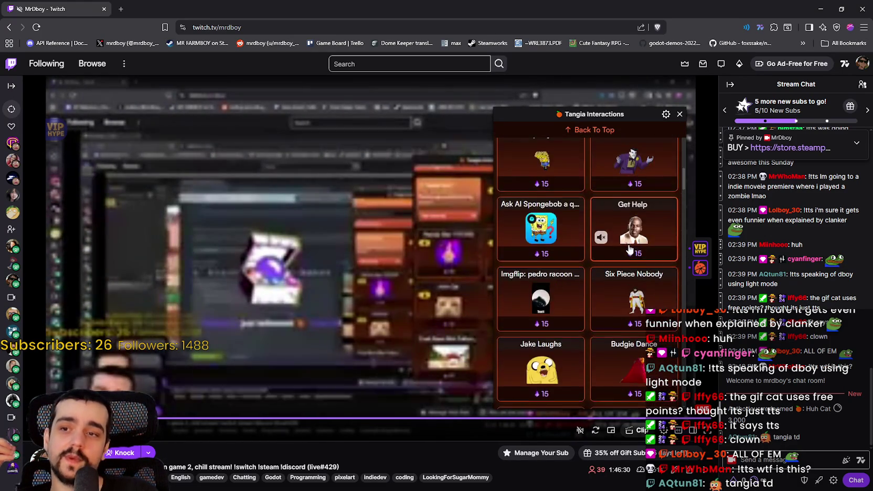
pyautogui.scroll(-15, 628, 242)
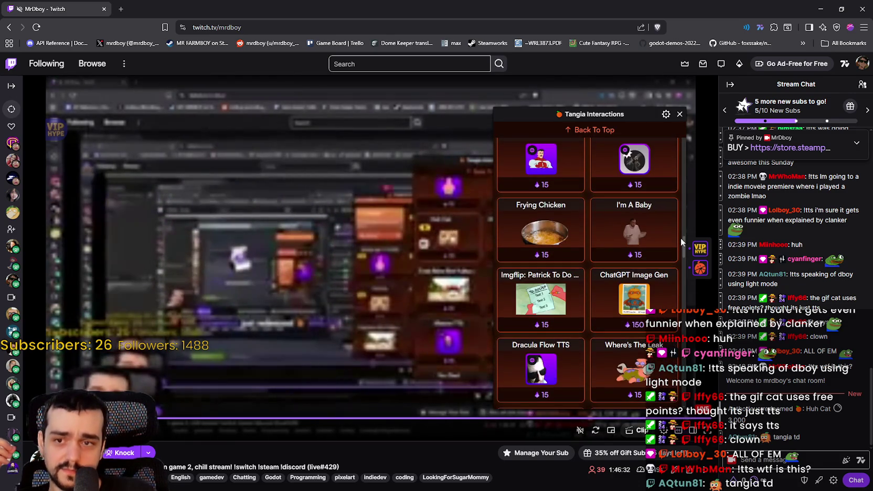
pyautogui.moveTo(683, 246)
pyautogui.mouseDown()
pyautogui.moveTo(684, 286)
pyautogui.moveTo(691, 272)
pyautogui.mouseUp()
pyautogui.click(594, 129)
# - Filter the Tangia interactions to the Creative category and scroll its cards
pyautogui.click(551, 167)
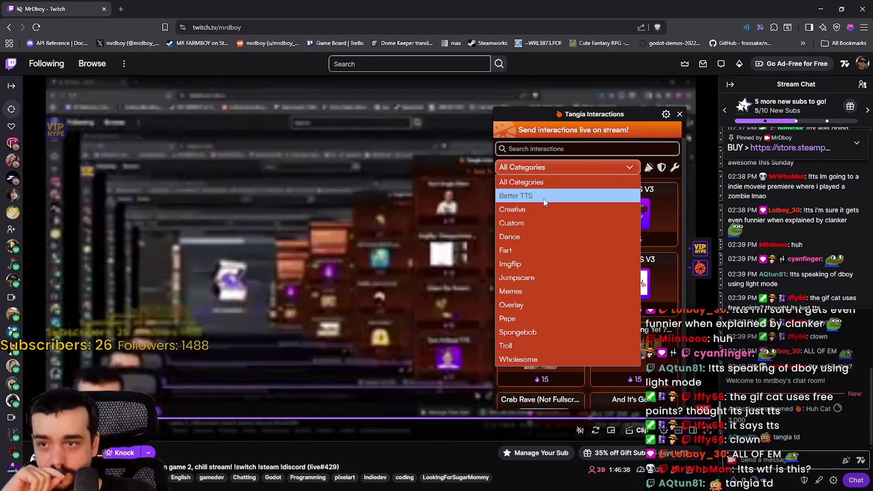
pyautogui.click(542, 209)
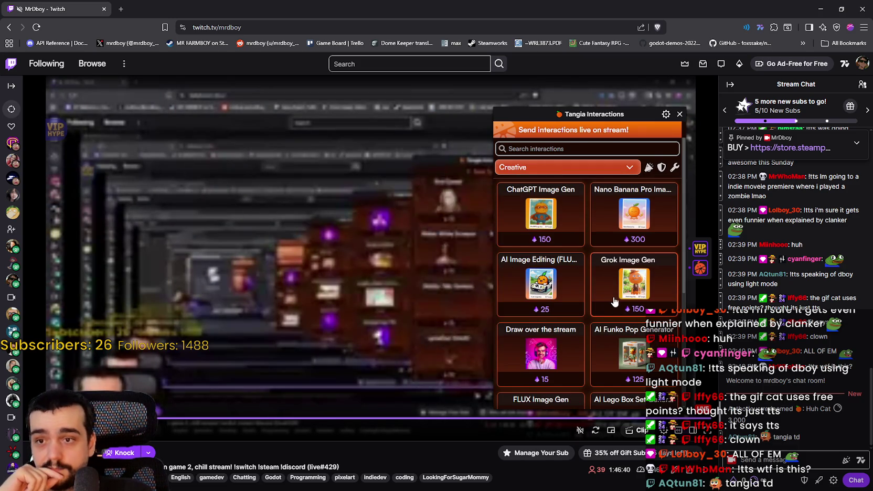
pyautogui.scroll(-3, 610, 283)
pyautogui.scroll(-5, 474, 220)
pyautogui.scroll(5, 474, 221)
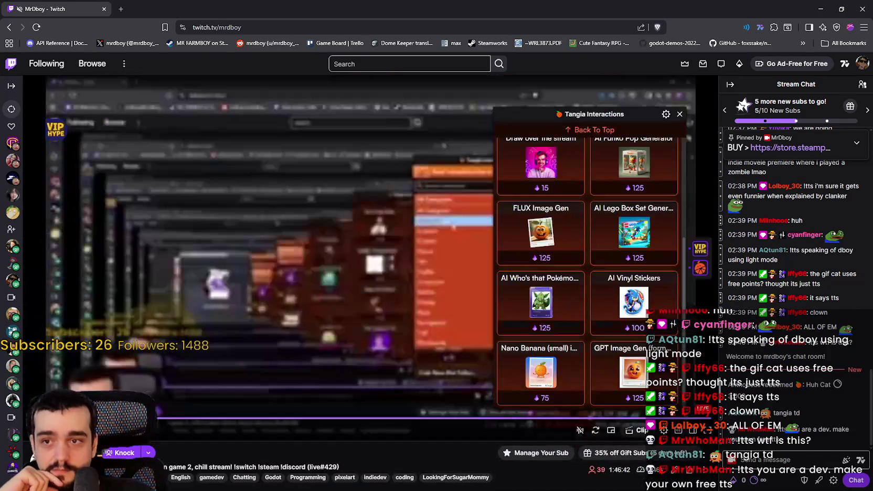
pyautogui.scroll(10, 587, 214)
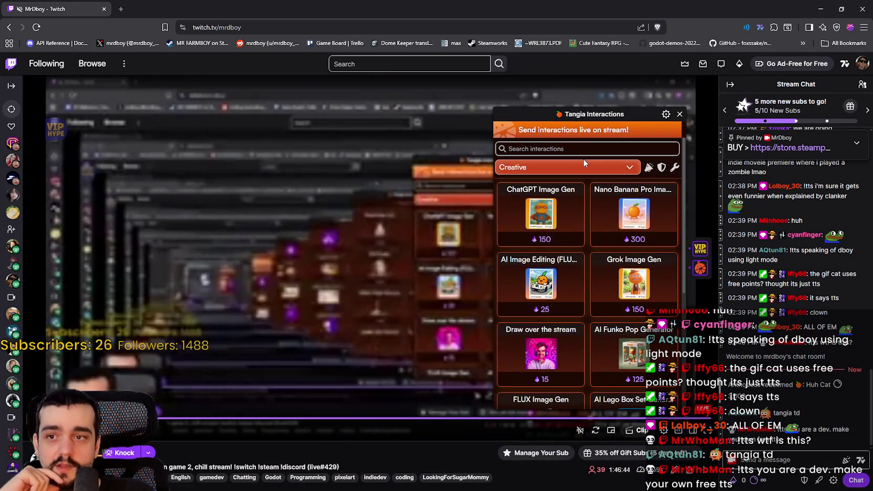
# - View the Overlay category, reset the filter to All Categories, and close the interactions panel
pyautogui.click(585, 167)
pyautogui.click(511, 305)
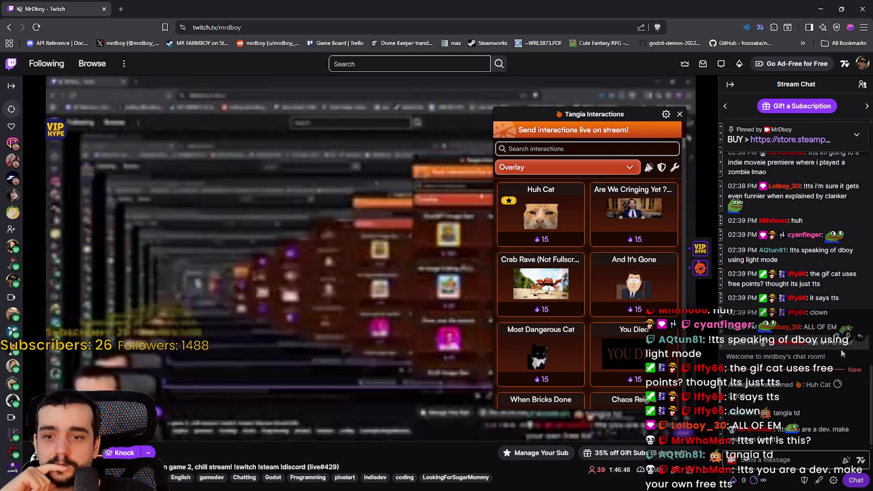
pyautogui.scroll(-10, 679, 163)
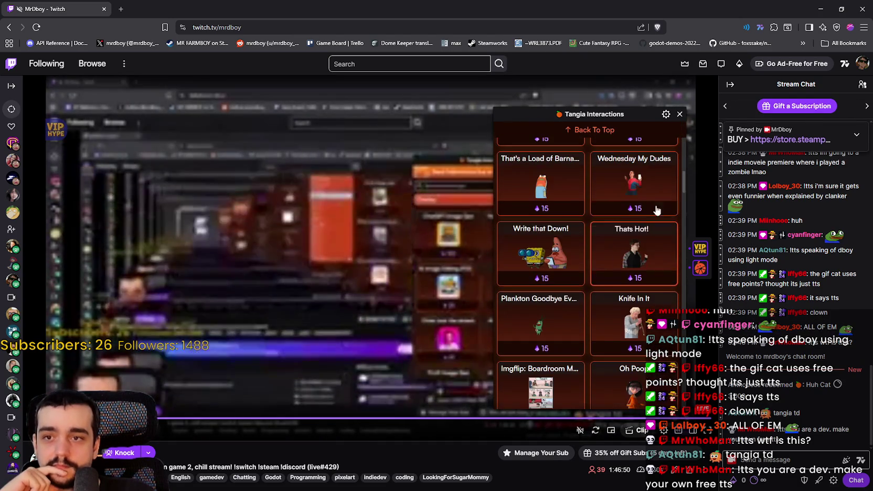
pyautogui.moveTo(684, 179)
pyautogui.mouseDown()
pyautogui.moveTo(687, 398)
pyautogui.moveTo(697, 270)
pyautogui.mouseUp()
pyautogui.click(697, 270)
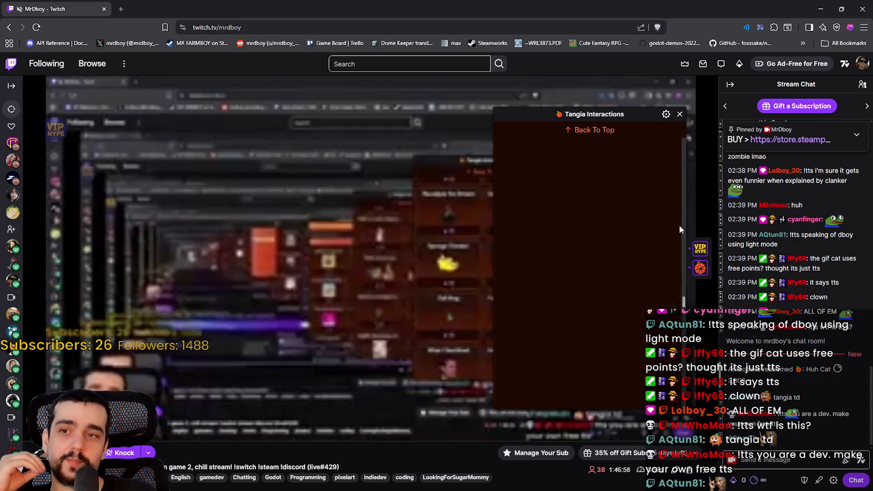
pyautogui.click(550, 167)
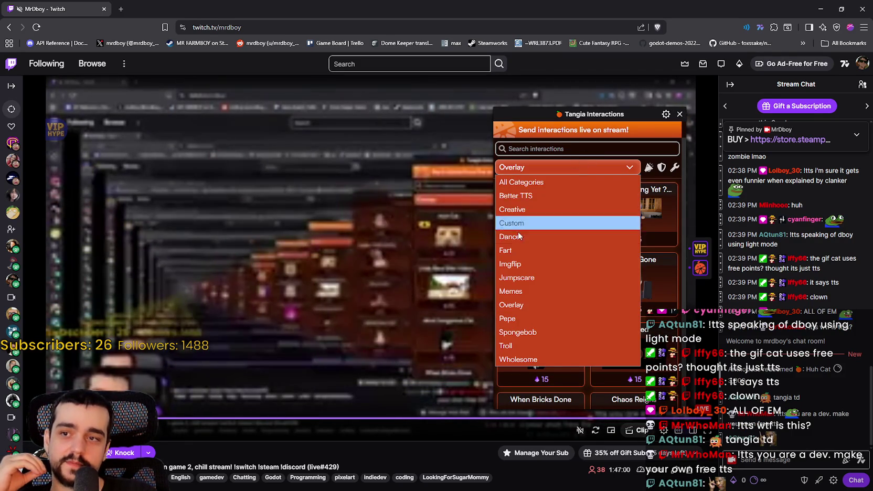
pyautogui.click(542, 195)
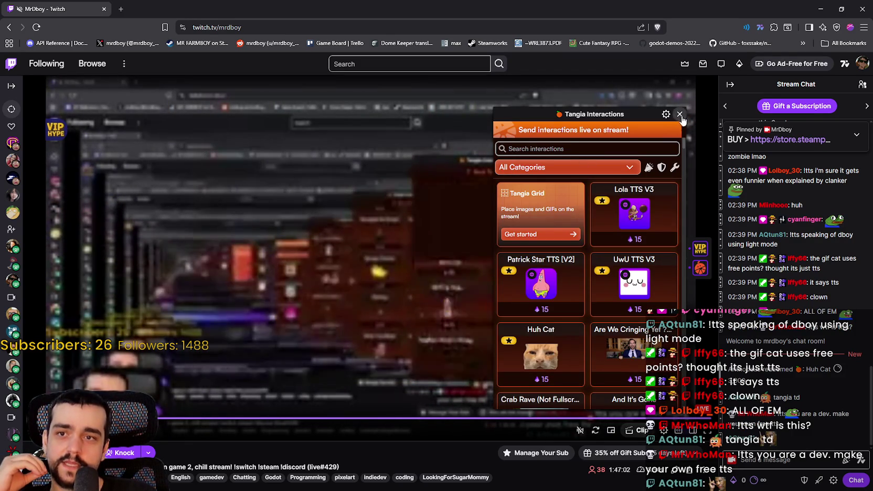
pyautogui.click(679, 113)
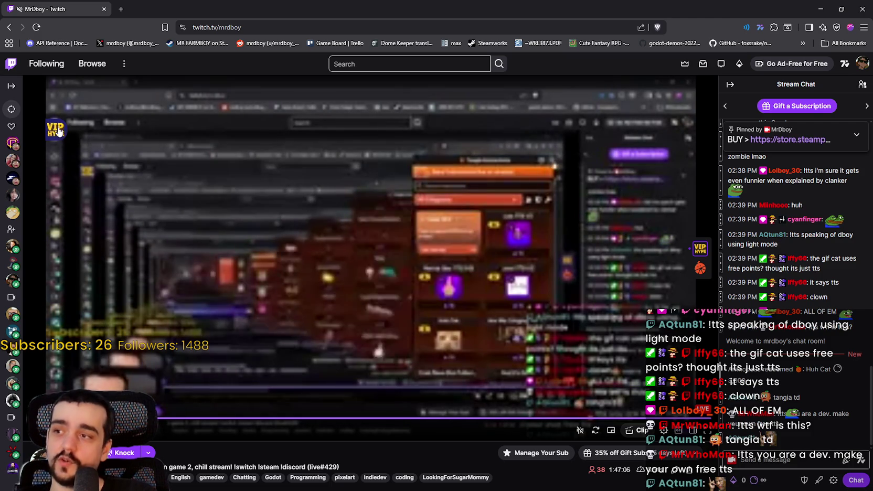
# - Open the VIP HYPE extension and scroll through its Meme and Sound cards
pyautogui.click(58, 138)
pyautogui.scroll(-6, 113, 290)
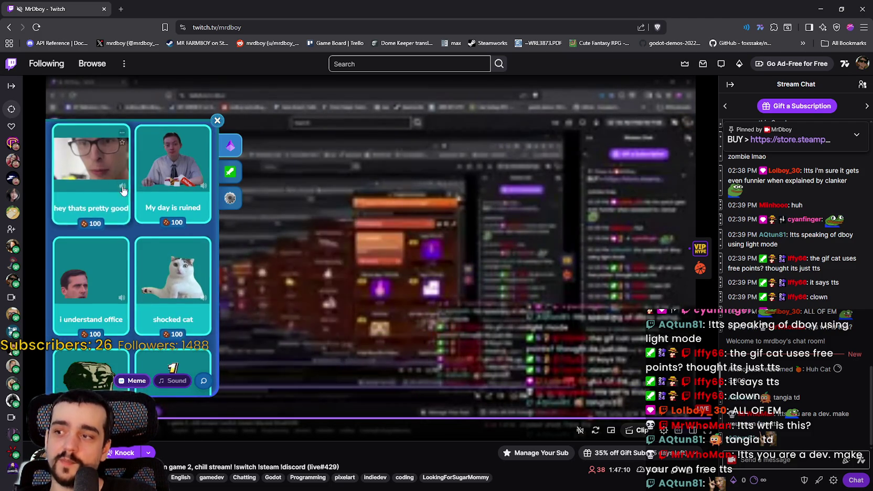
pyautogui.scroll(-8, 163, 263)
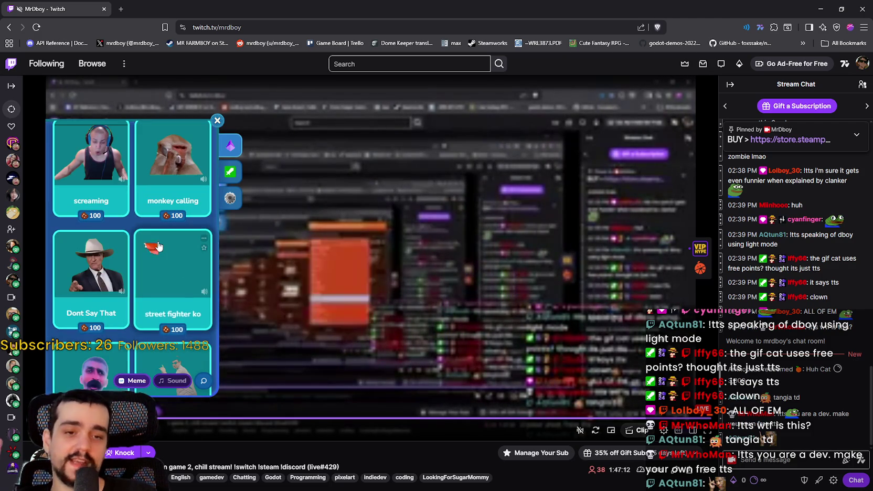
pyautogui.scroll(-6, 162, 246)
pyautogui.scroll(-10, 166, 228)
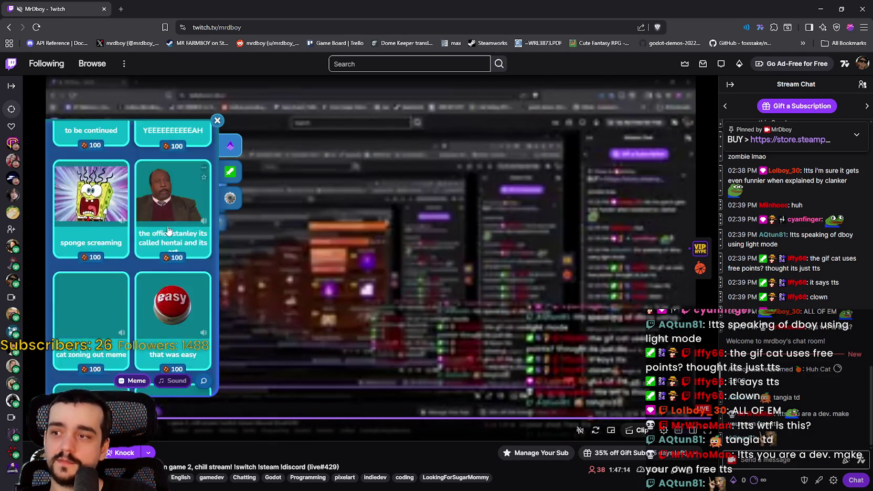
pyautogui.scroll(-10, 142, 262)
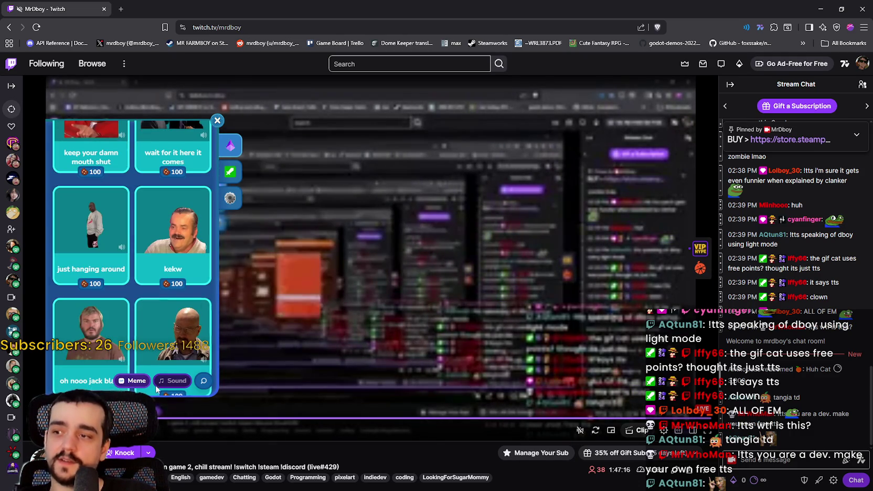
pyautogui.scroll(-5, 160, 289)
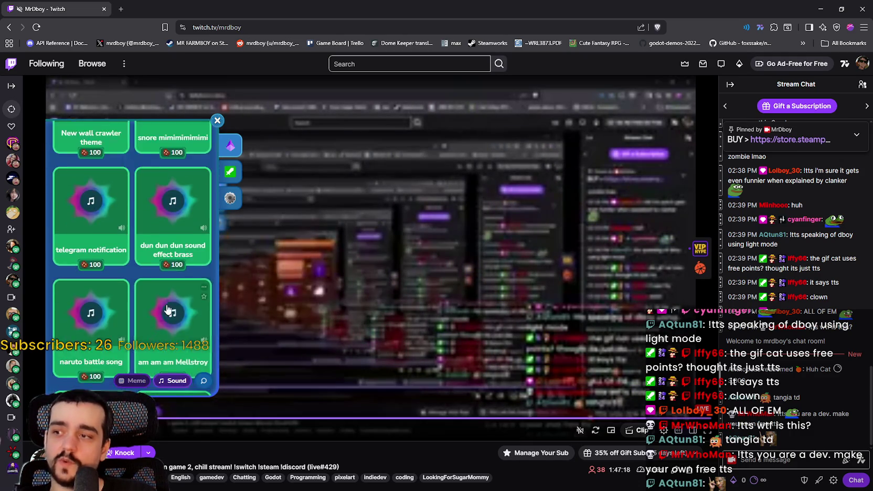
# - Minimize the Twitch window and bring the Steam event editor back to the front
pyautogui.click(132, 381)
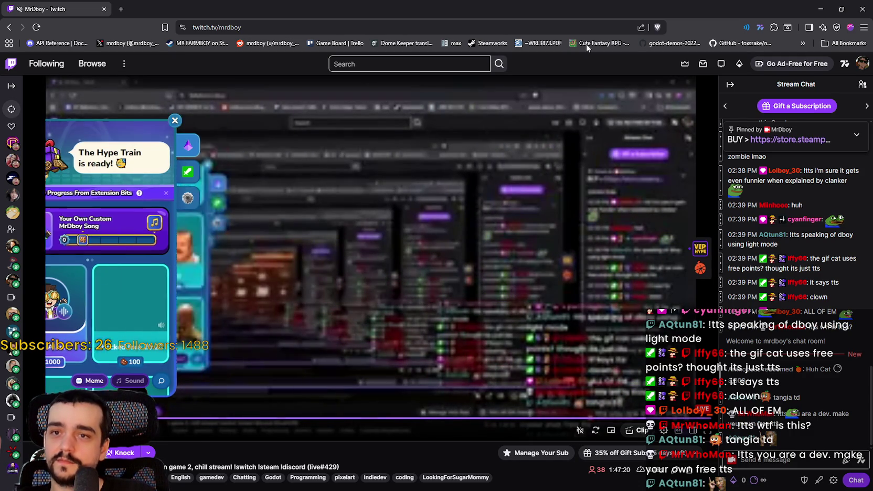
pyautogui.click(846, 7)
pyautogui.click(419, 39)
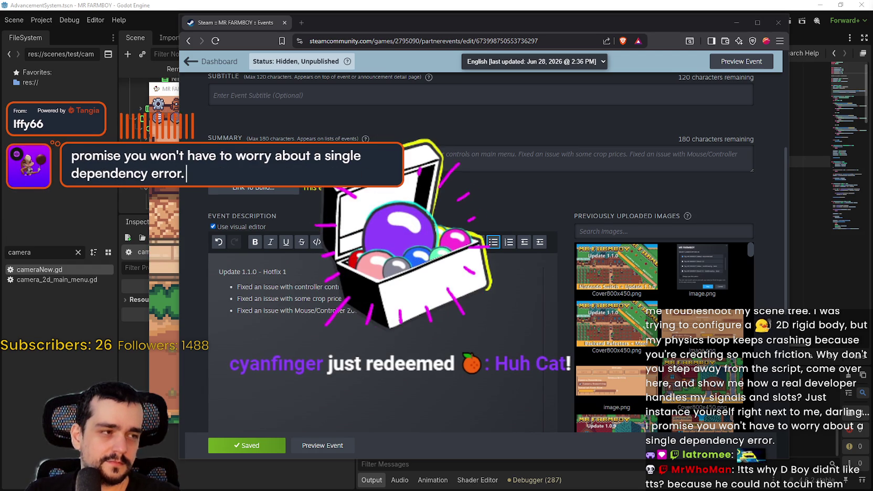
# - In Godot, search all project files for 'if current_task_items[item_]'
pyautogui.hotkey('alt', 'Tab')
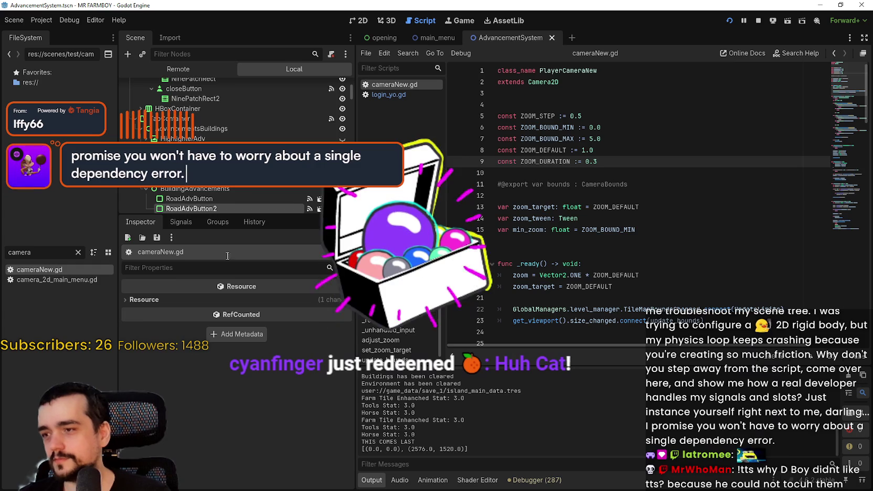
pyautogui.hotkey('ctrl', 'shift', 'f')
pyautogui.hotkey('ctrl', 'v')
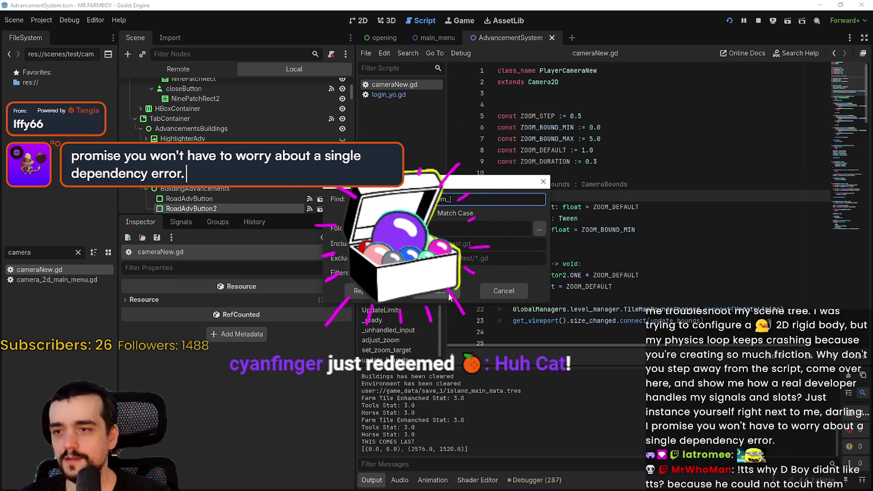
pyautogui.press('Return')
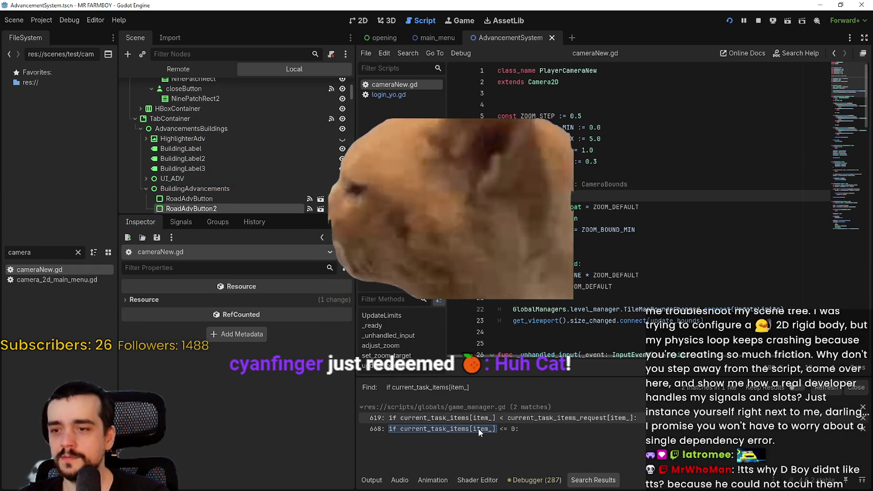
# - Open the line 668 match in game_manager.gd and place the cursor before its if
pyautogui.click(477, 428)
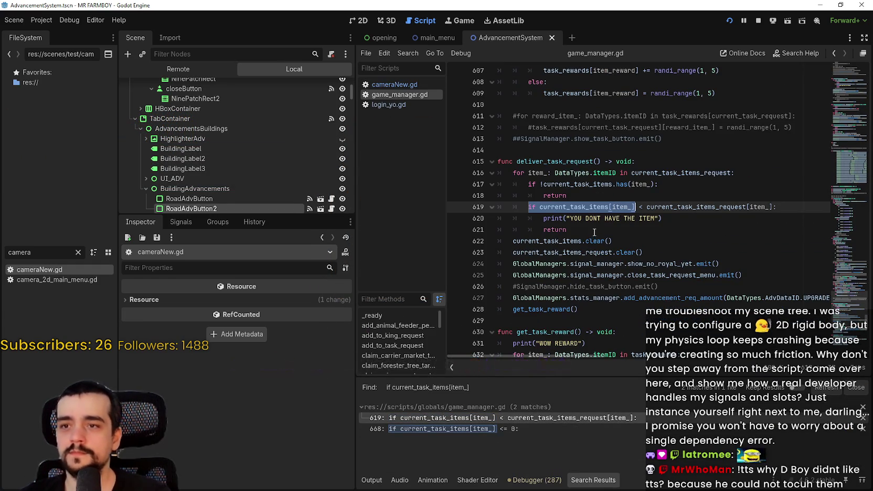
pyautogui.click(475, 428)
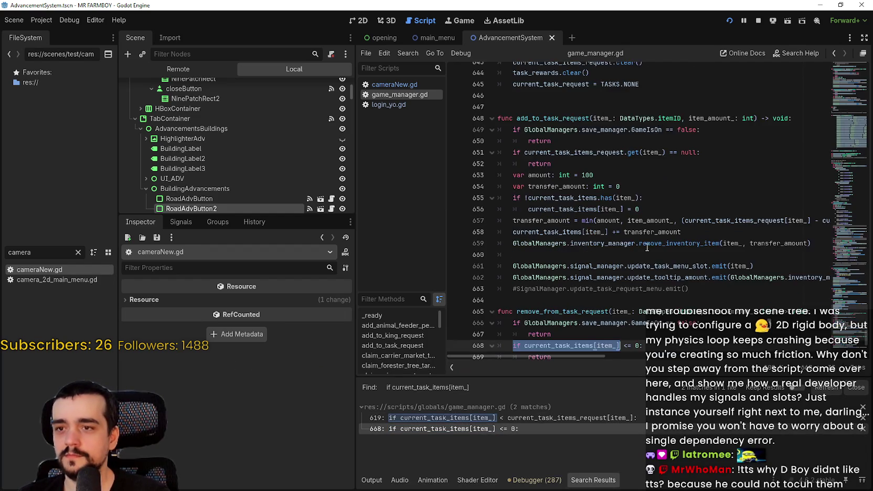
pyautogui.click(600, 219)
pyautogui.click(640, 209)
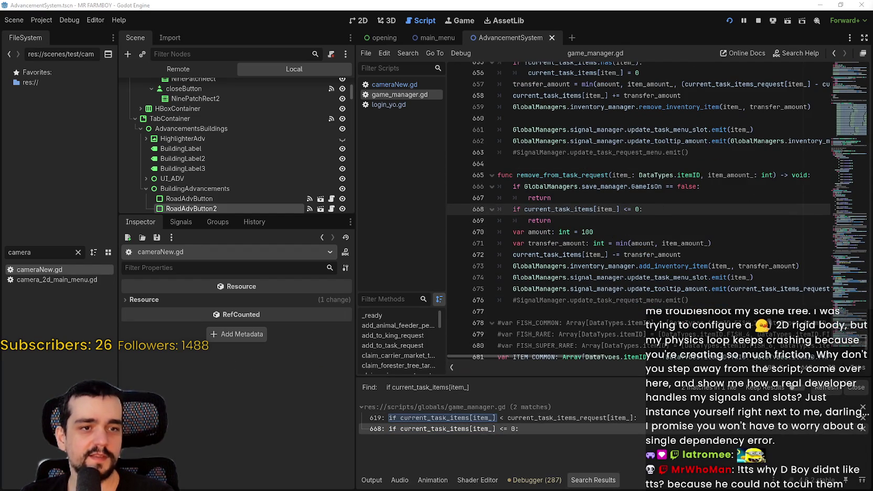
pyautogui.click(514, 209)
# - Comment out line 668, add 'if current_task_items.get(item_, 0) <= 0:' below, and save
pyautogui.write('#')
pyautogui.press('End')
pyautogui.press('Return')
pyautogui.write('if current_task_items.get(item_, 0) <= 0:')
pyautogui.hotkey('ctrl', 's')
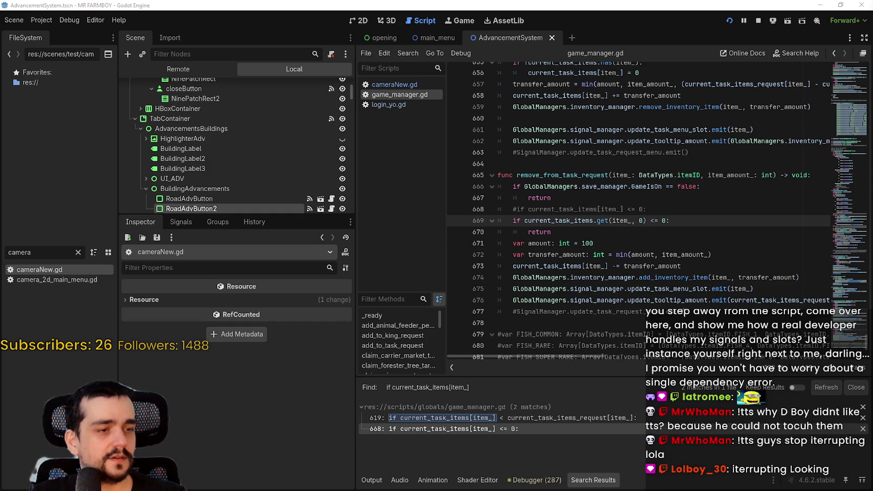
pyautogui.click(659, 231)
pyautogui.hotkey('ctrl', 's')
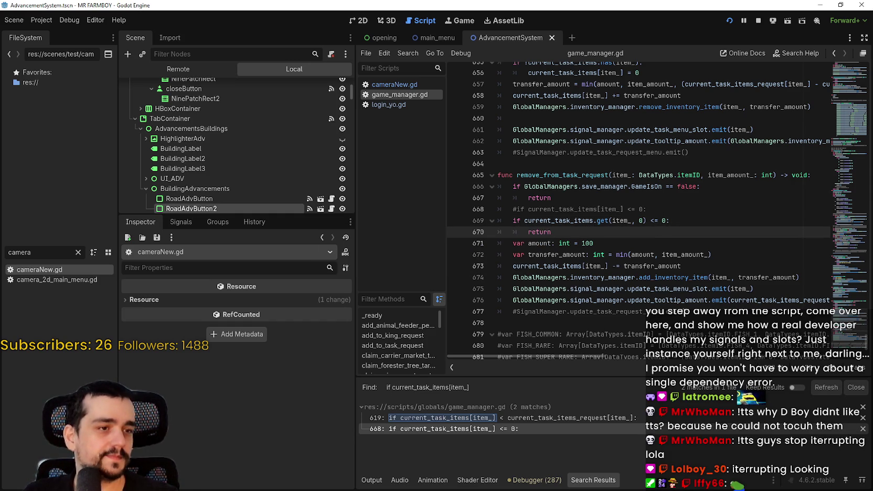